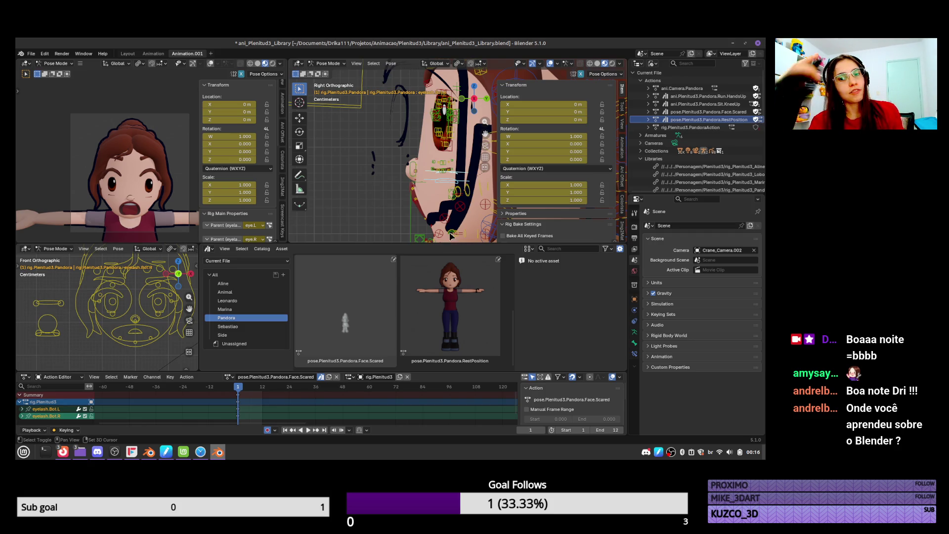
Select Pandora's tongue bone, then move it and shrink it down
shift+scroll(459, 144, down, 5)
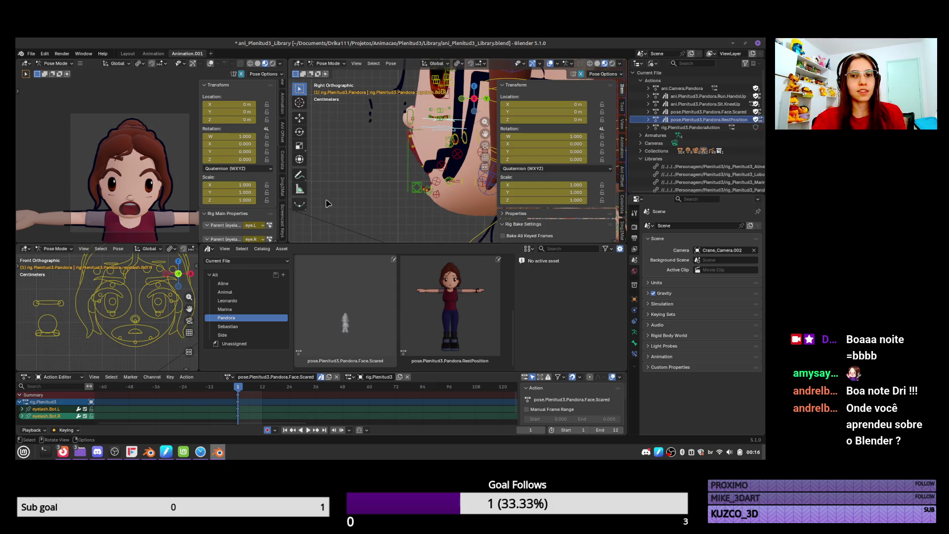
click(430, 188)
click(430, 188)
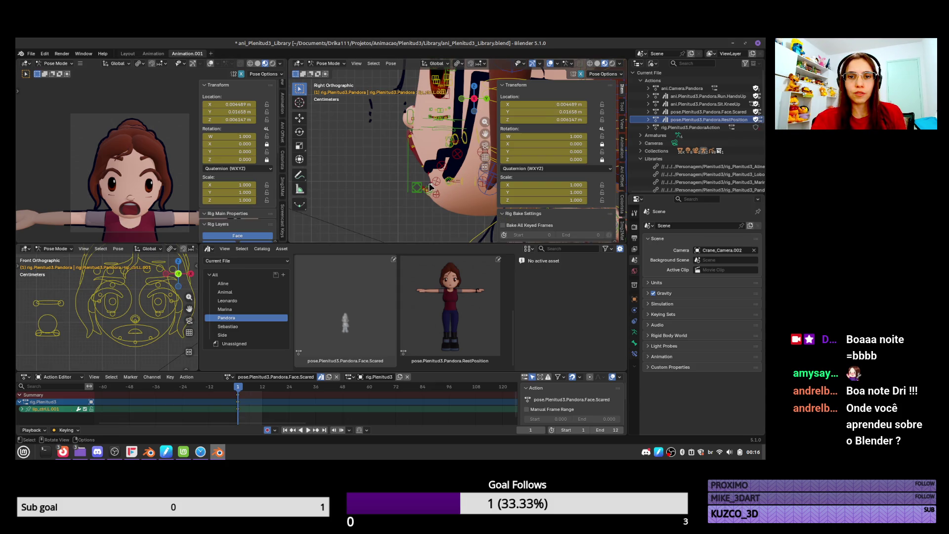
click(430, 186)
key(g)
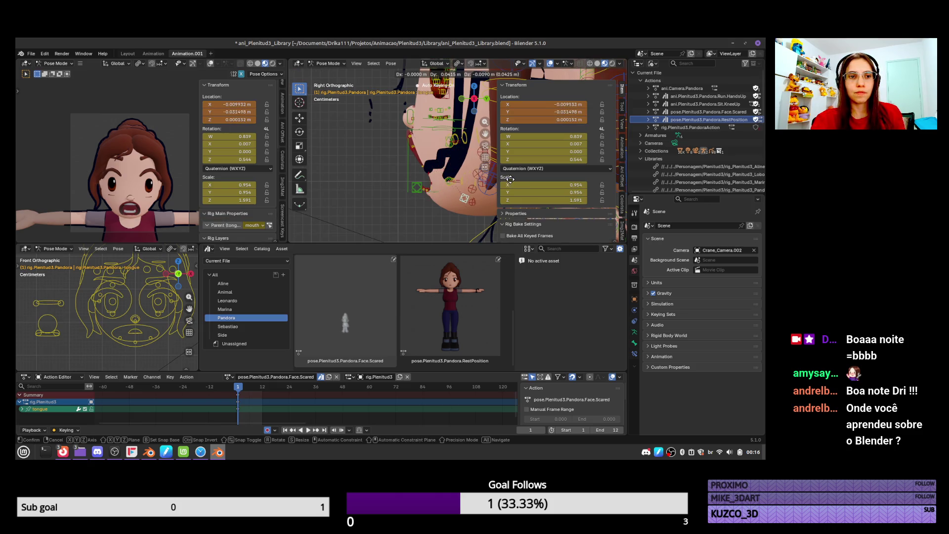
key(Escape)
key(s)
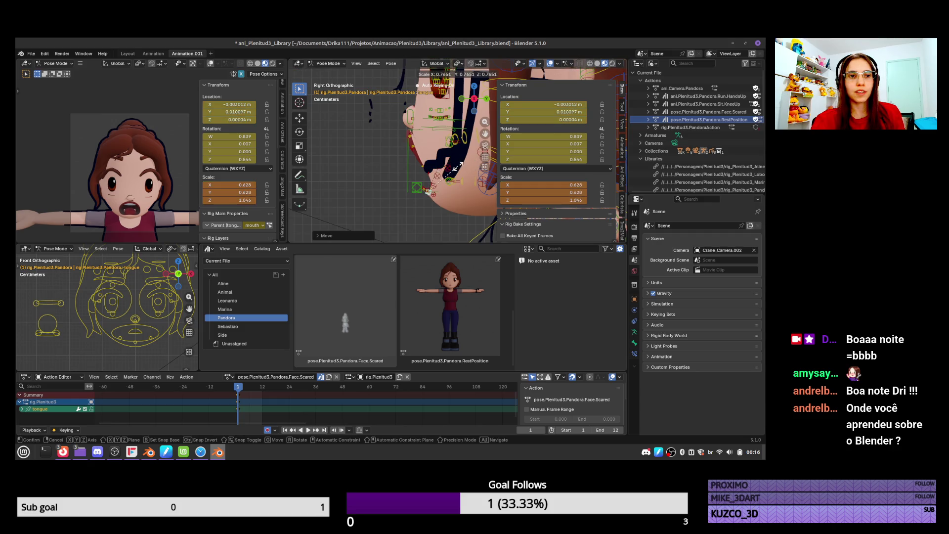
click(458, 169)
Shift the lower teeth bone pan.teeth.Bot back along Y to about 0.041 m
click(443, 185)
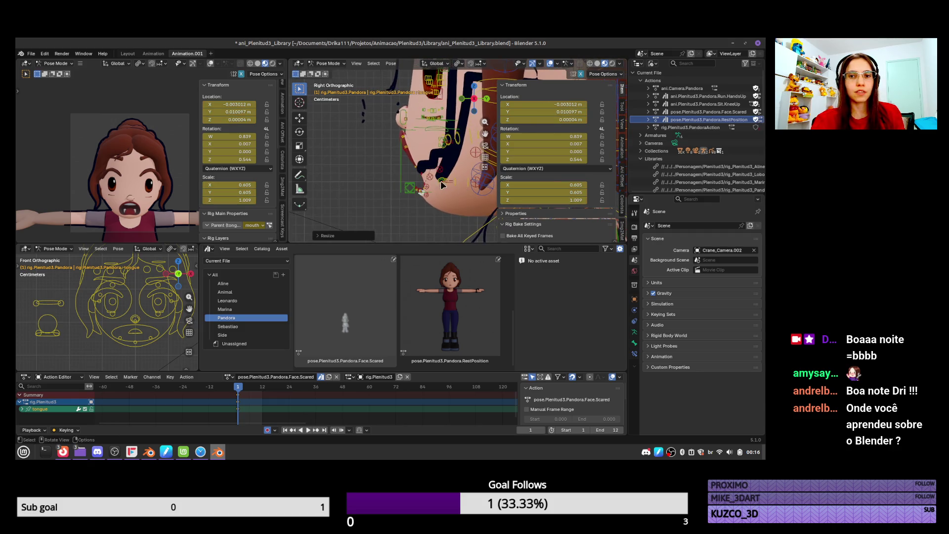
click(443, 187)
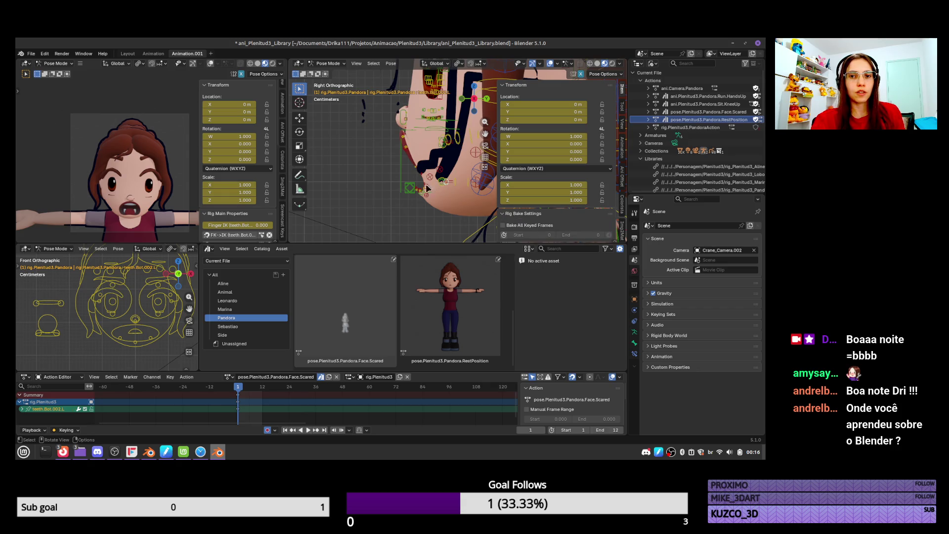
click(54, 338)
key(g)
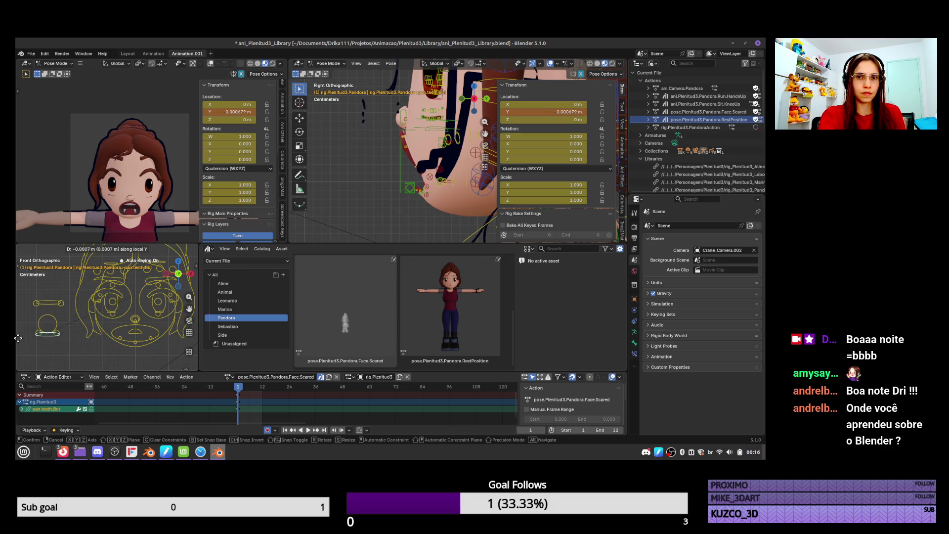
click(58, 371)
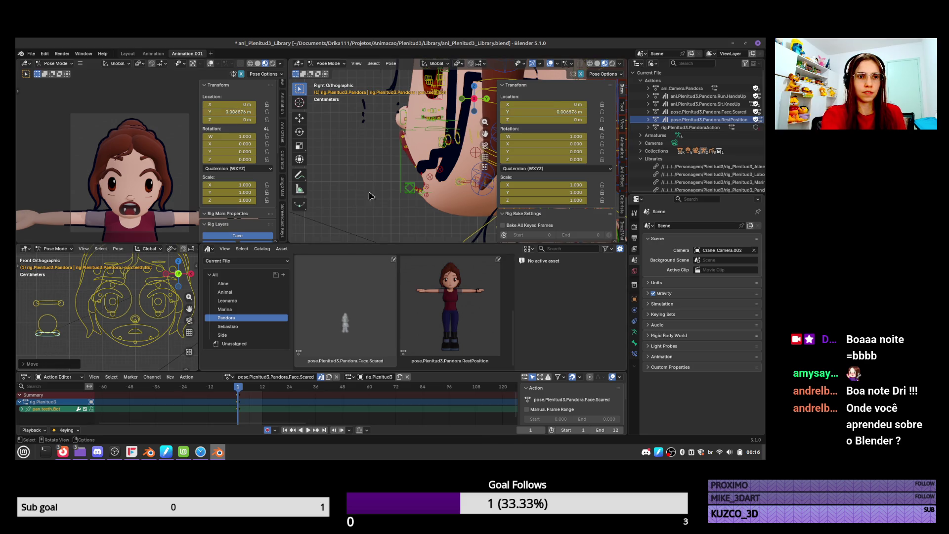
shift+middle_drag(454, 185, 391, 193)
key(g)
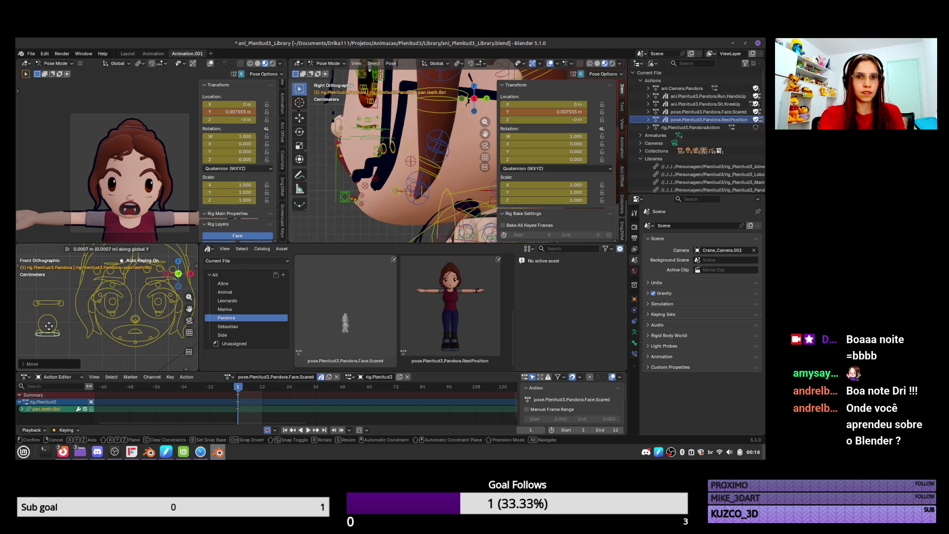
click(54, 358)
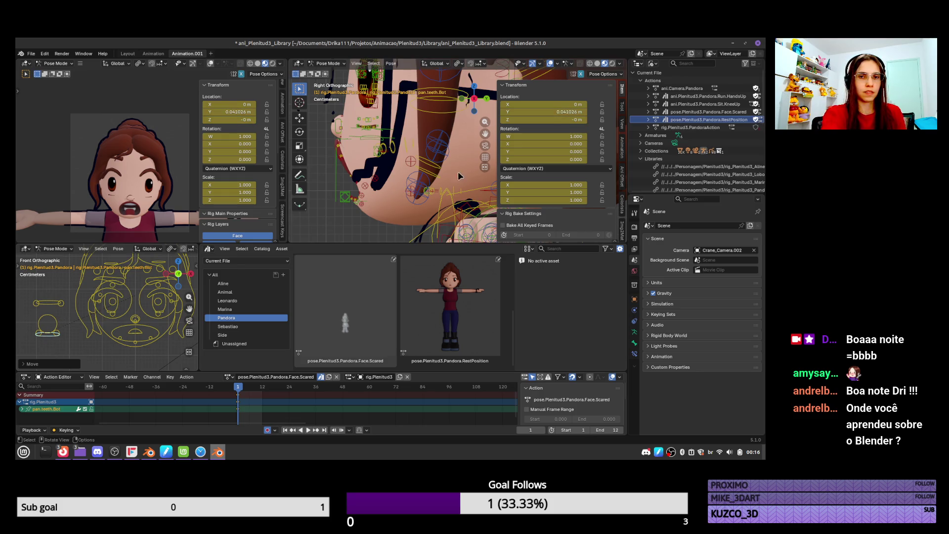
Lower pan.teeth.Bot along global Z to about −0.007 m
key(g)
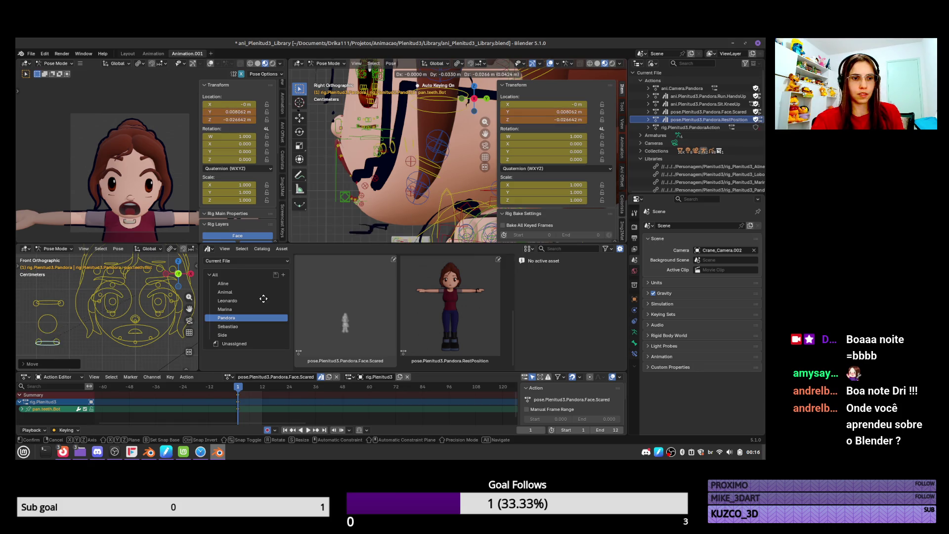
key(z)
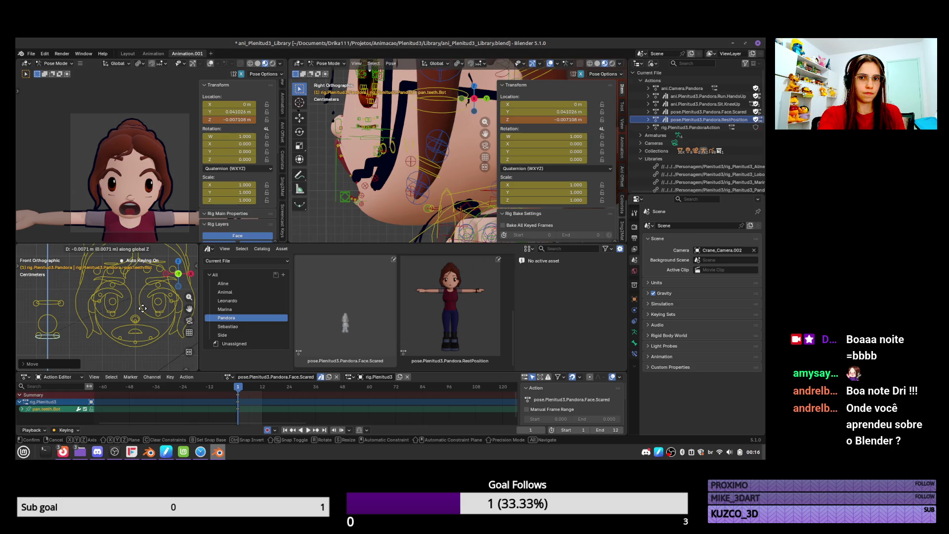
click(142, 311)
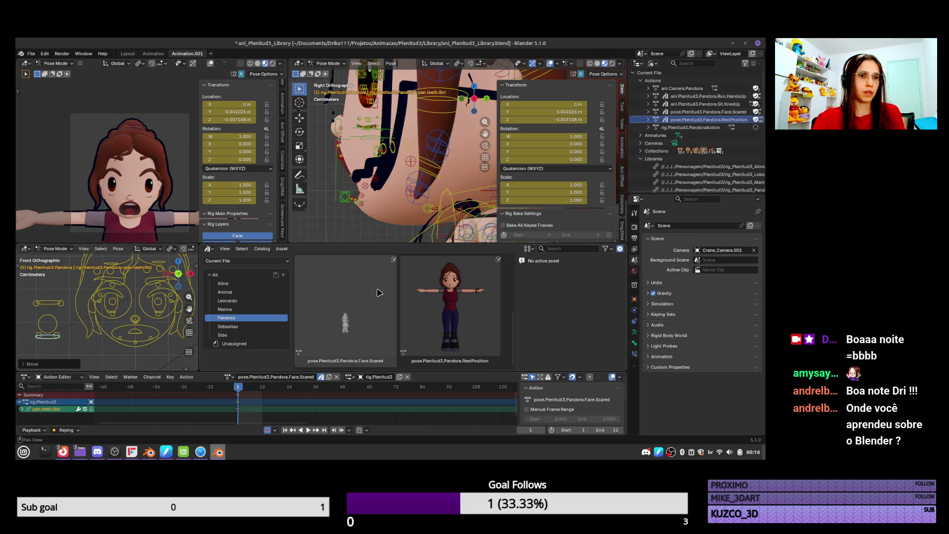
scroll(420, 188, up, 2)
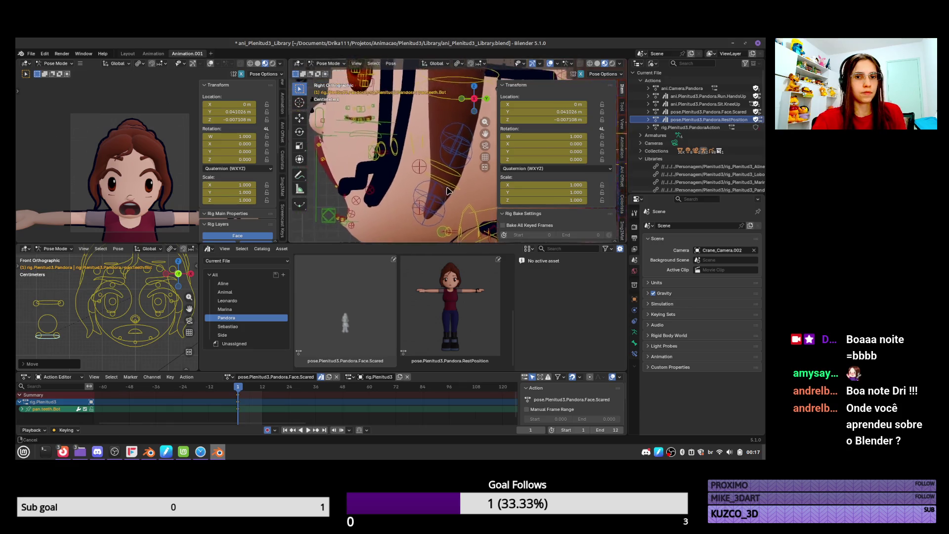
click(444, 193)
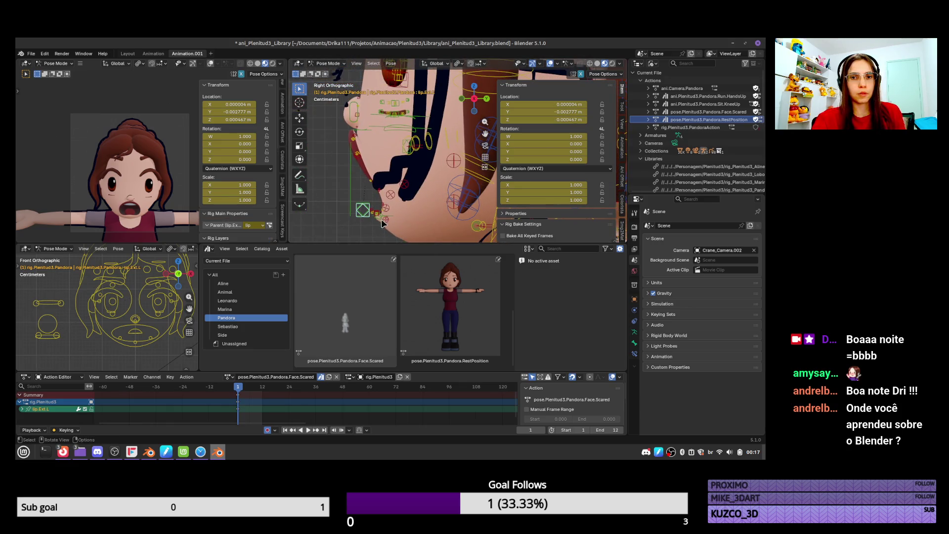
Shrink the tongue further to a 0.399 scale and reposition it in the mouth
click(383, 223)
key(s)
click(447, 184)
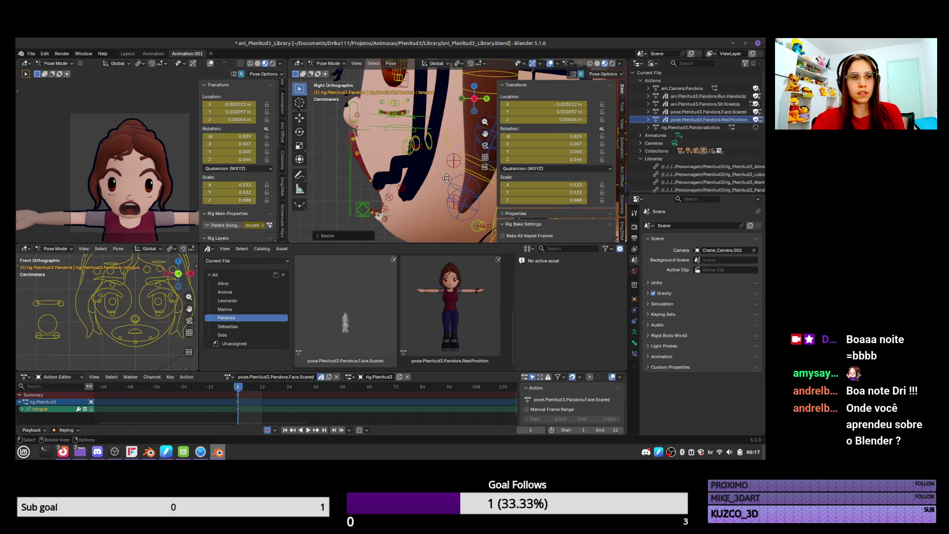
key(g)
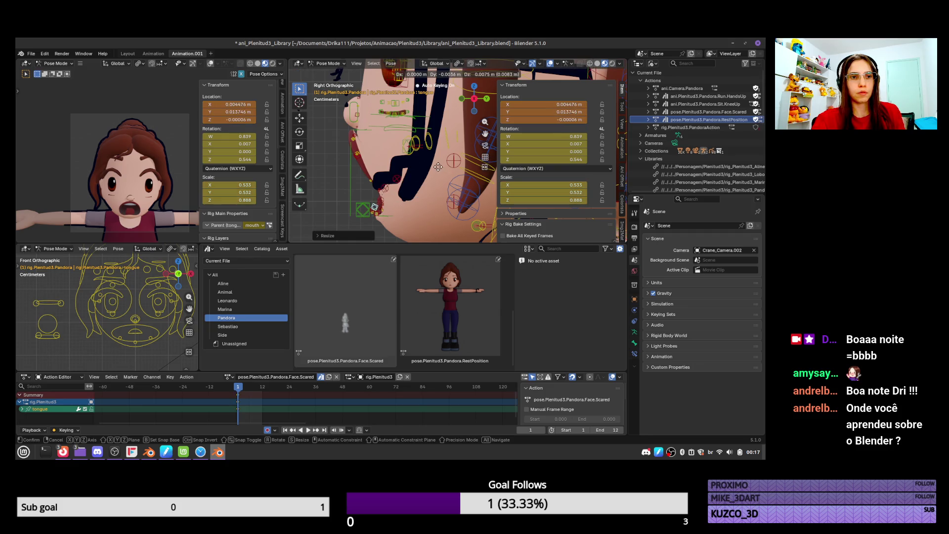
click(435, 166)
key(s)
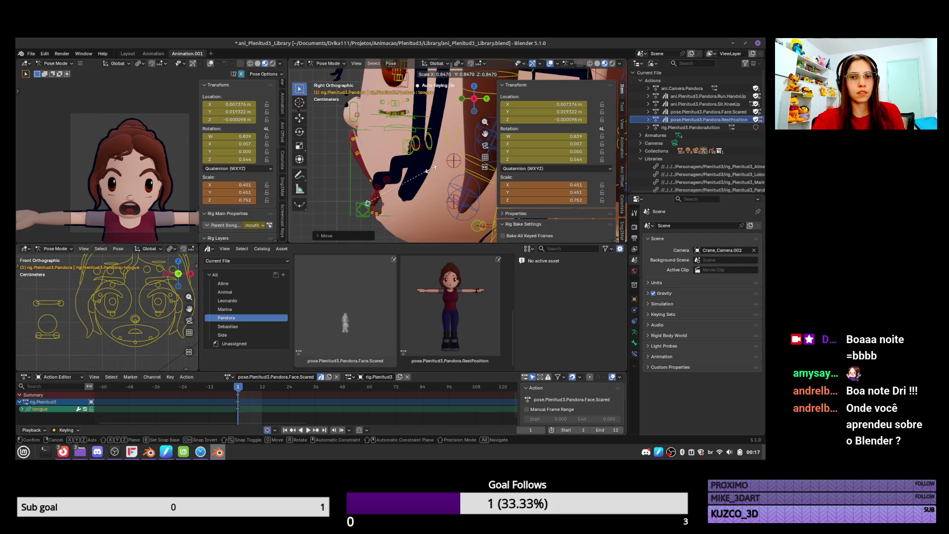
click(430, 170)
key(g)
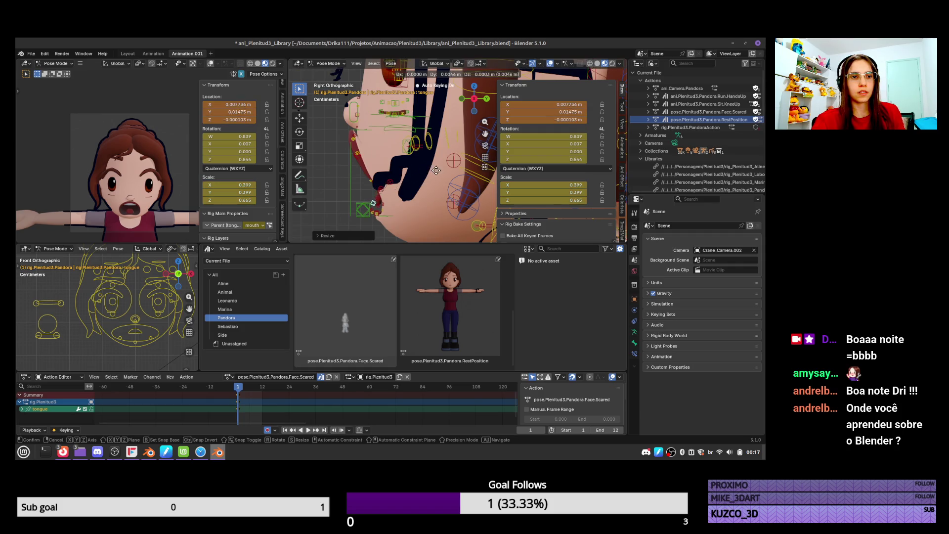
click(452, 185)
Readjust pan.teeth.Bot along global Y and then global Z
shift+middle_drag(493, 239, 443, 207)
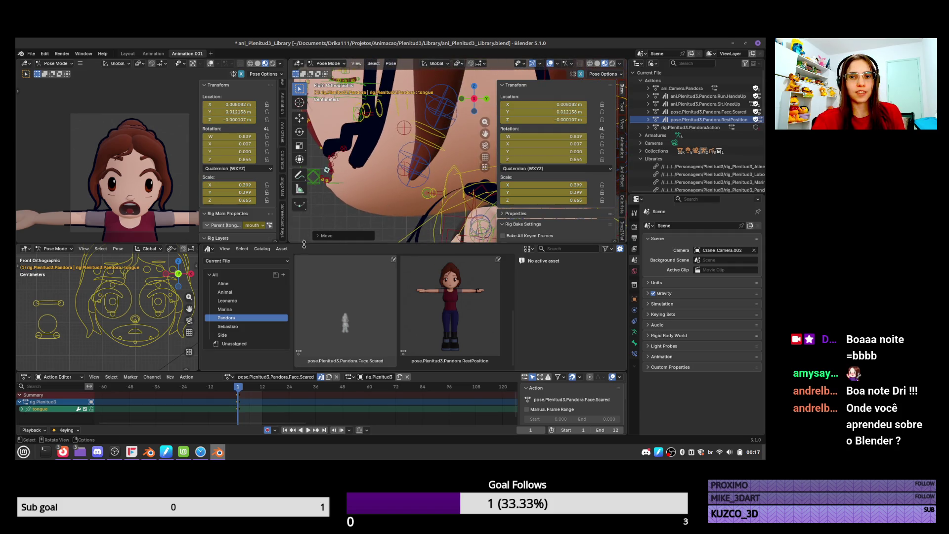
click(61, 337)
key(g)
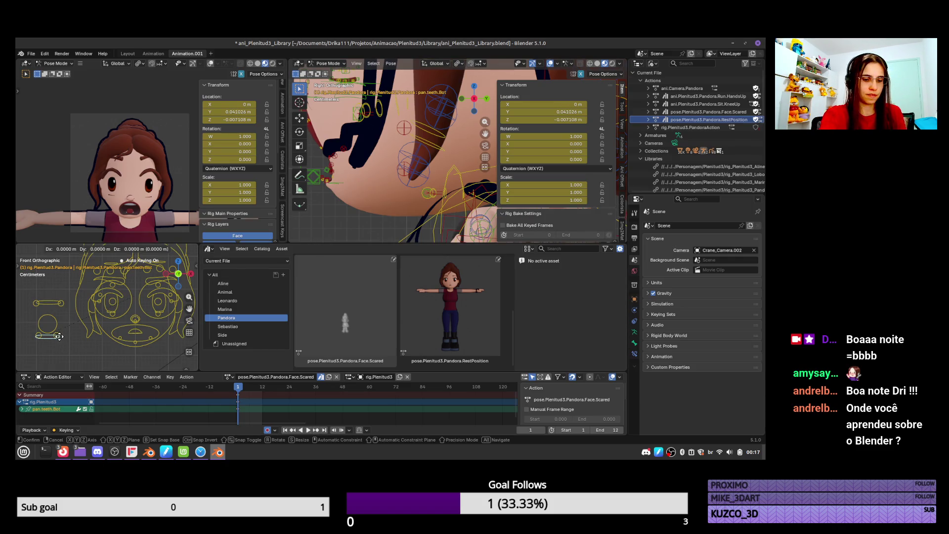
key(y)
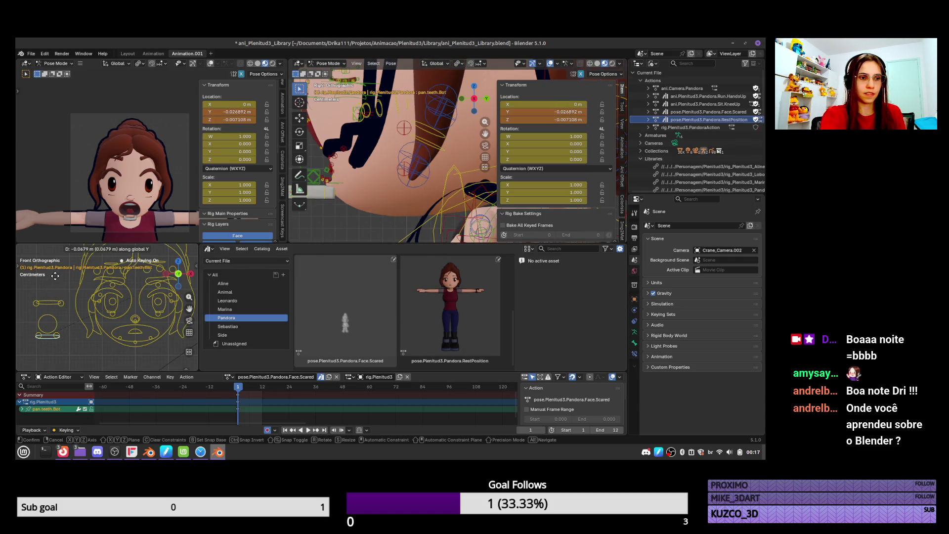
click(61, 352)
key(g)
key(z)
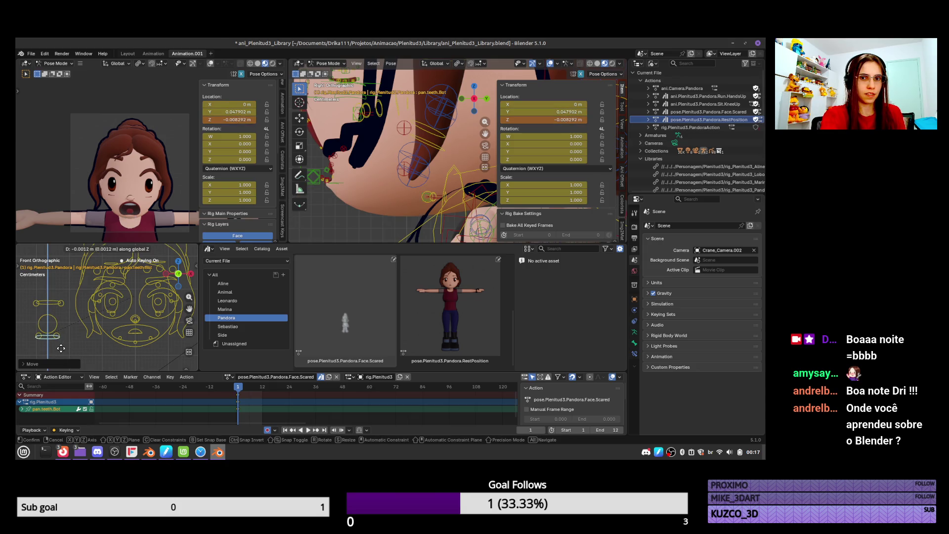
click(66, 317)
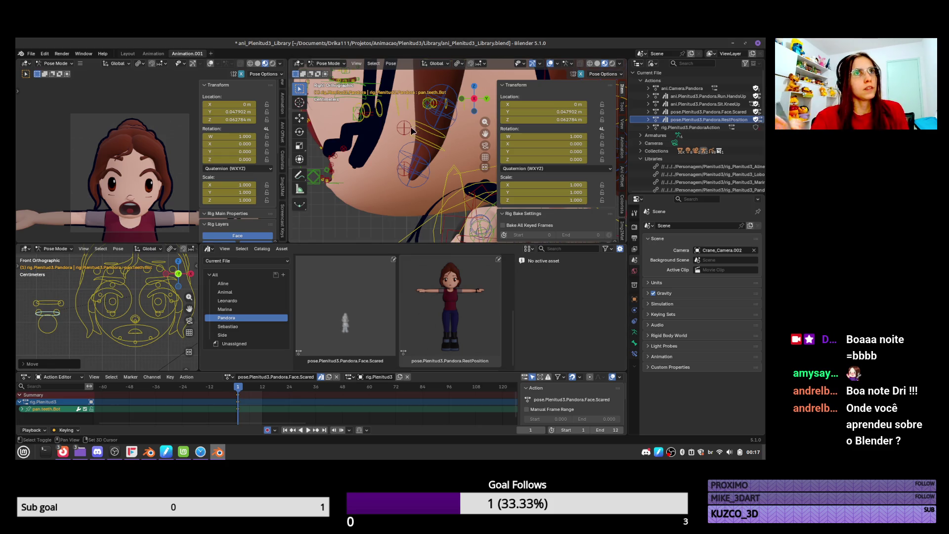
Tilt the nose bone slightly and shift it to Y 0.0079 m, Z −0.0055 m
scroll(473, 202, down, 3)
click(396, 144)
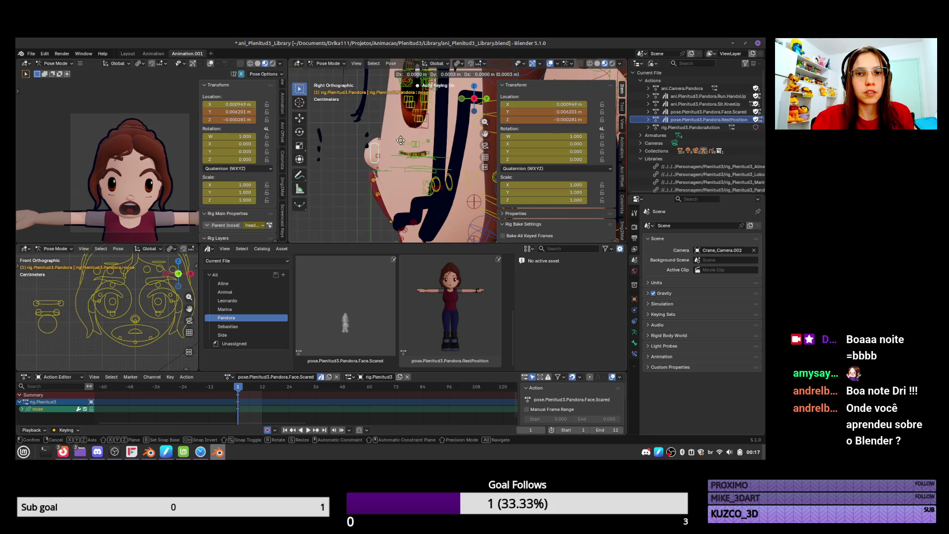
key(r)
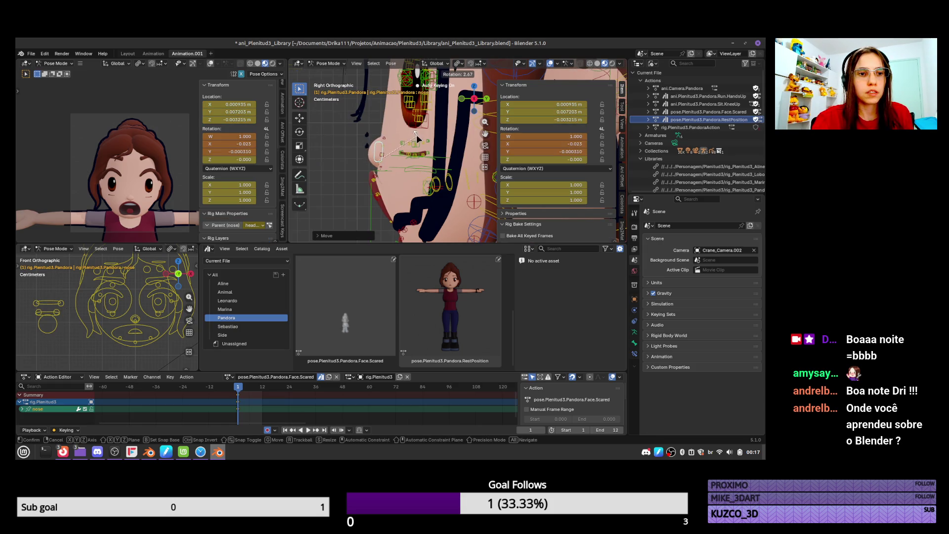
click(418, 138)
key(g)
click(419, 136)
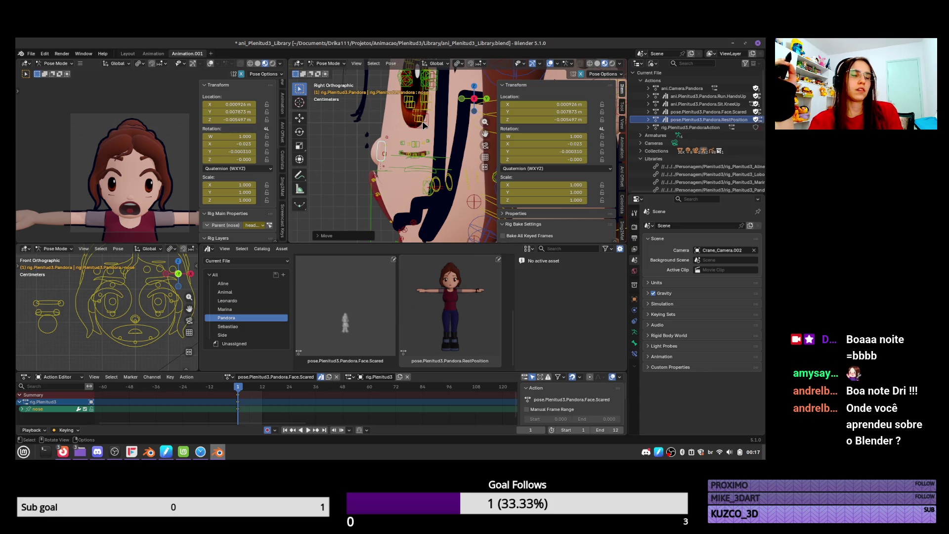
click(653, 64)
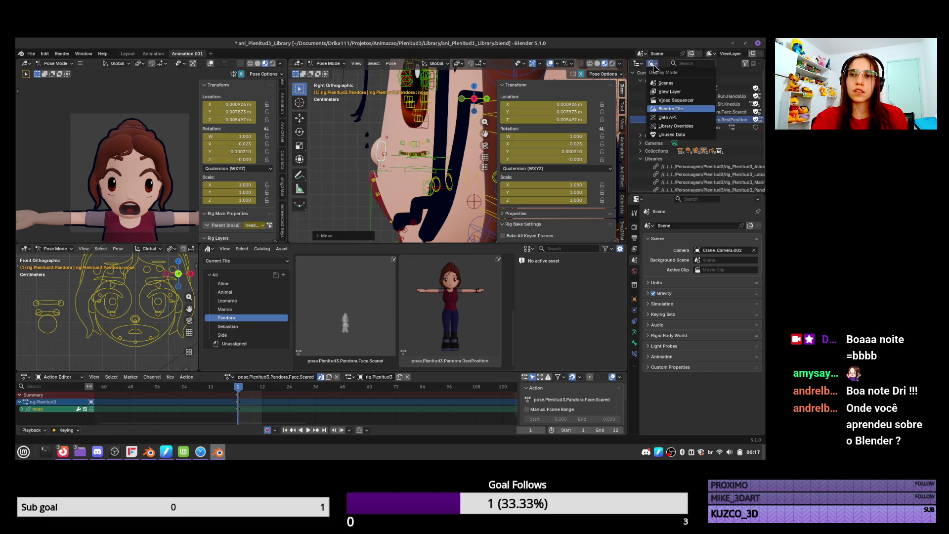
Switch the Outliner to View Layer mode and collapse the Geo.002 and Rig.002 collections
click(691, 93)
click(664, 174)
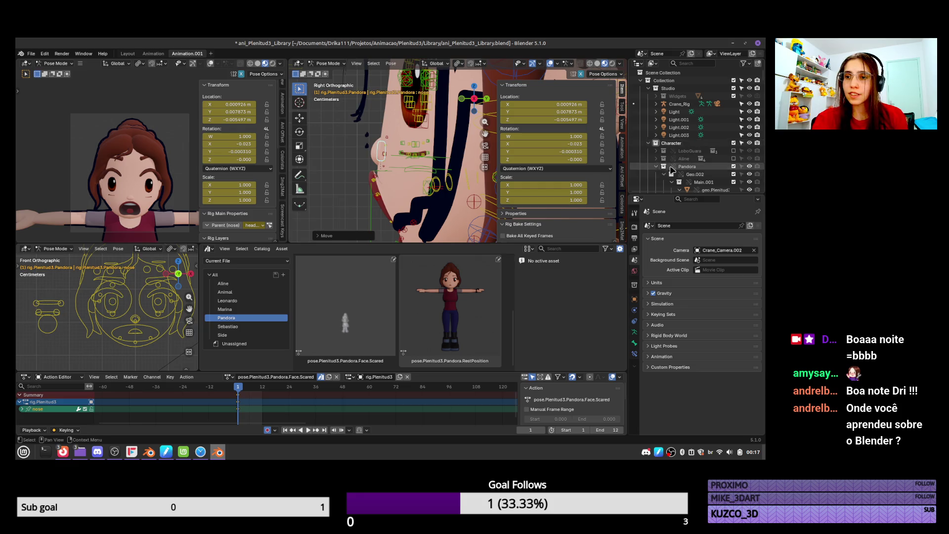
click(664, 182)
scroll(666, 154, down, 3)
click(664, 146)
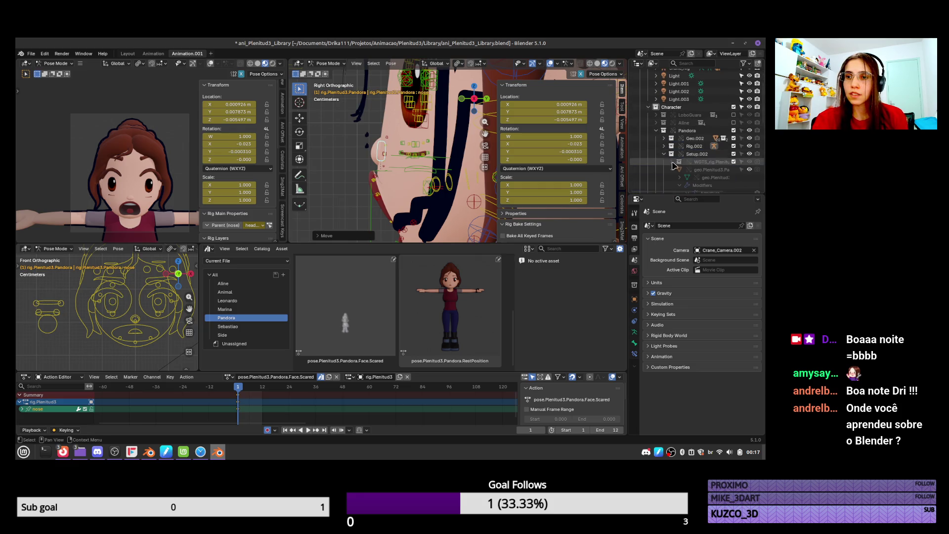
scroll(702, 163, up, 1)
Re-include the Line.001 collection in the view layer so its dark line art shows
click(733, 169)
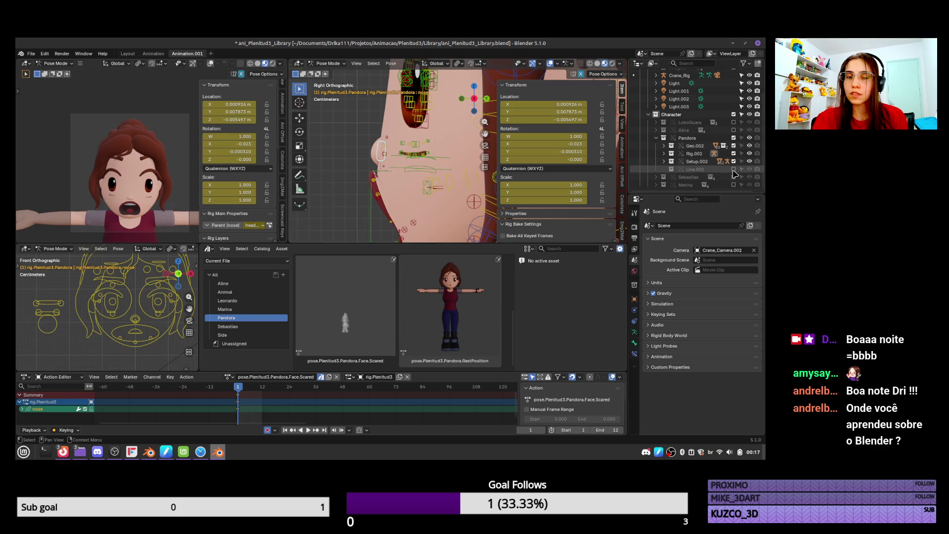
click(733, 170)
click(733, 170)
click(734, 170)
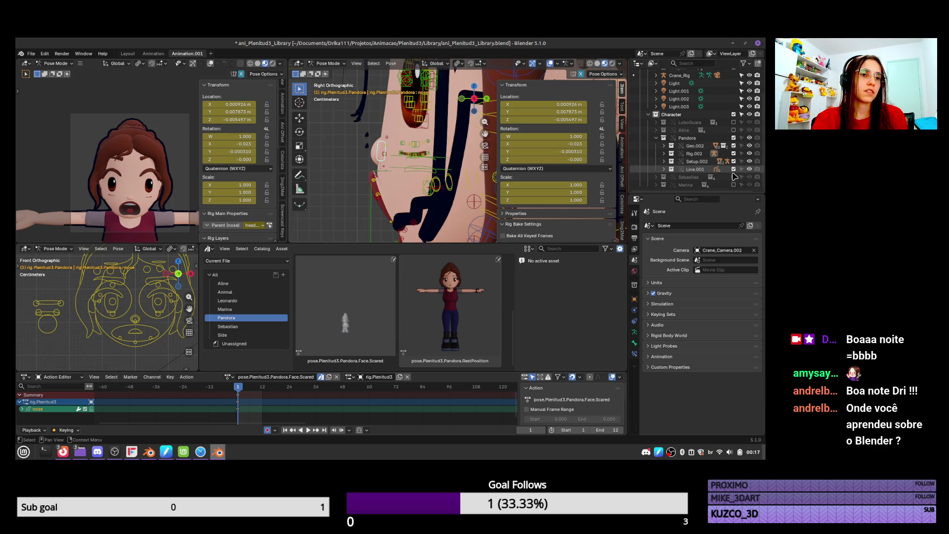
click(734, 171)
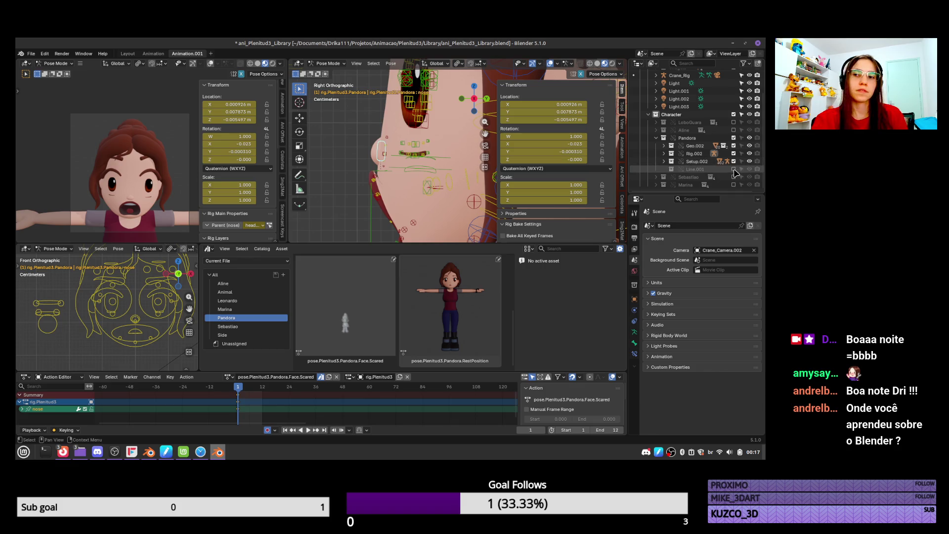
click(734, 170)
click(733, 170)
click(733, 170)
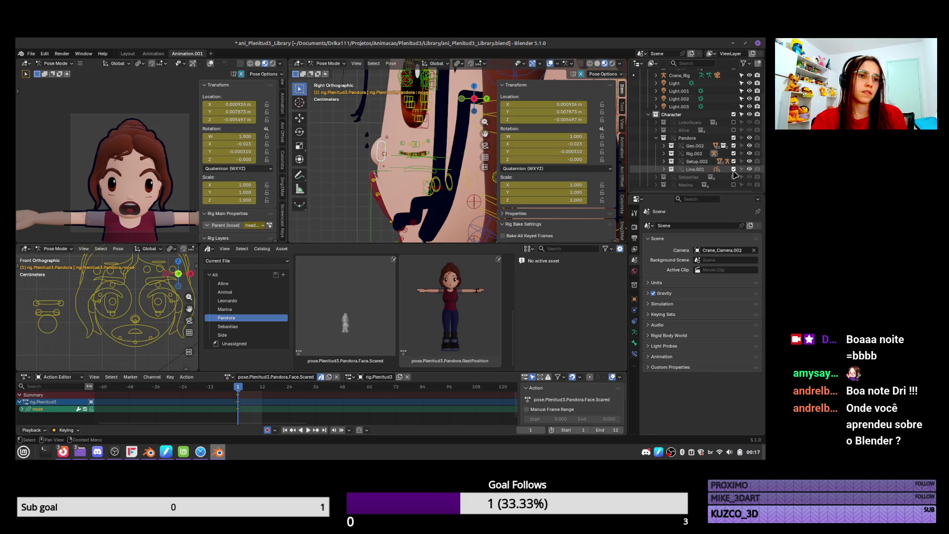
scroll(443, 150, down, 10)
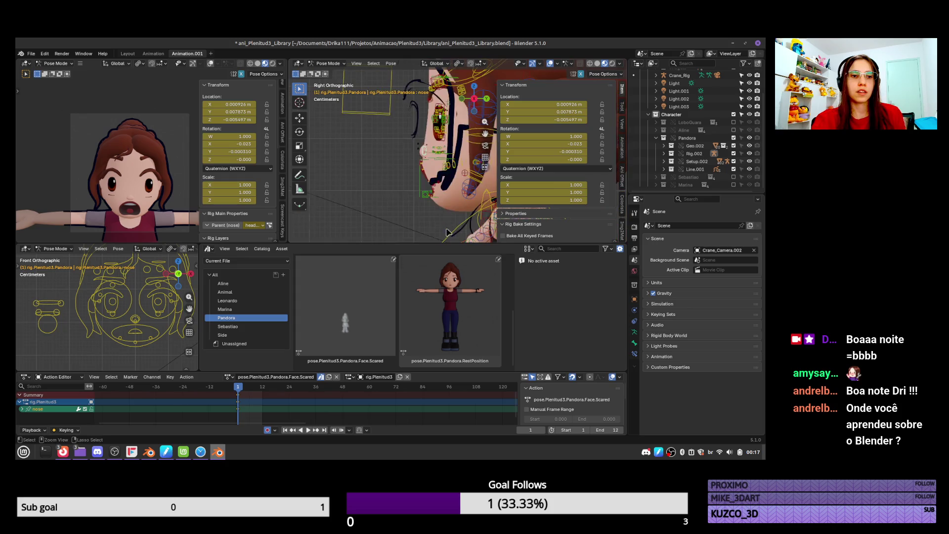
key(ctrl+Tab)
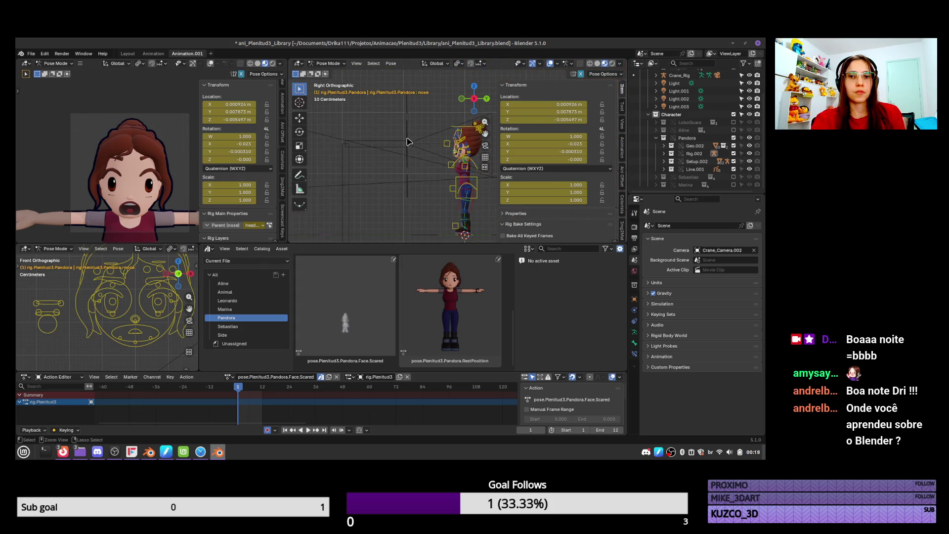
Pose Crane_Rig and assign it the ani.Camera.Pandora action in the Action Editor
click(408, 134)
key(ctrl+Tab)
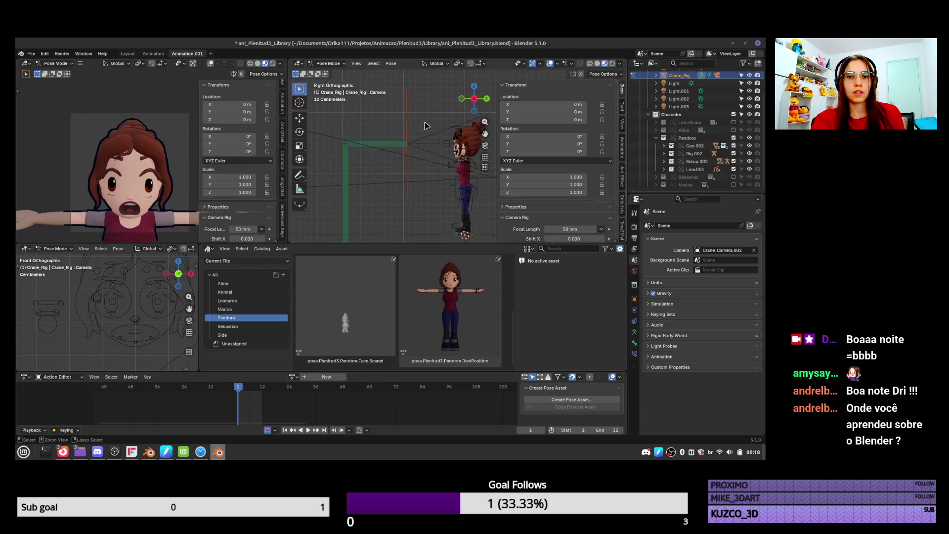
shift+middle_drag(466, 186, 419, 183)
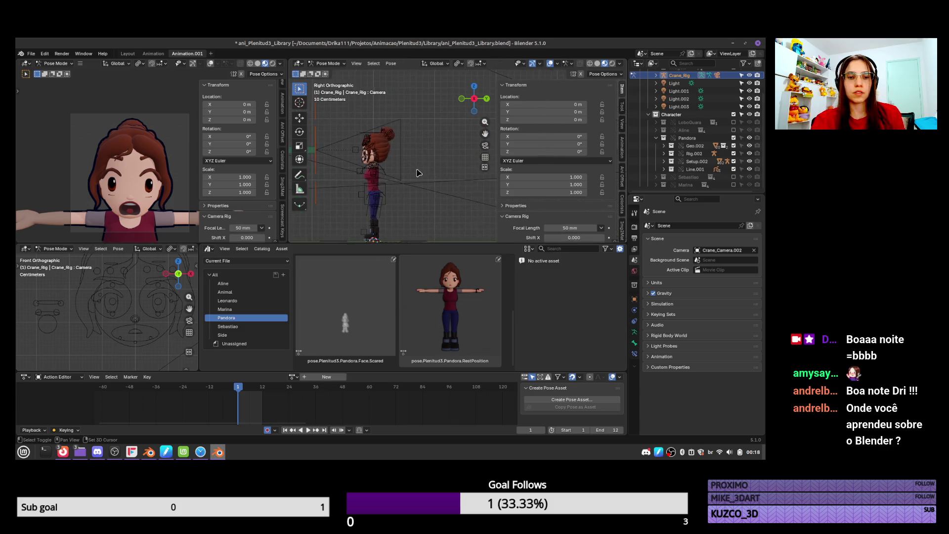
click(292, 376)
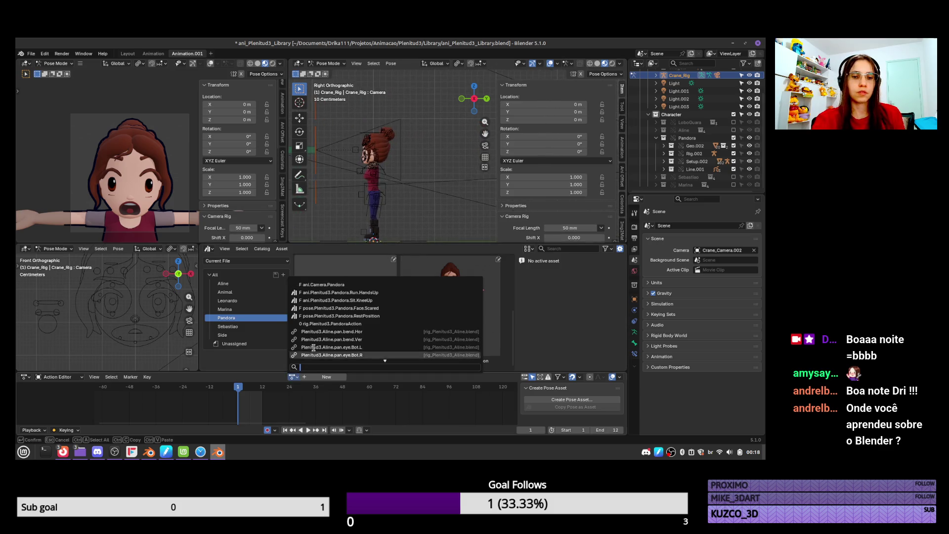
click(373, 285)
Frame the whole crane rig and Pandora together in the side view
middle_drag(384, 163, 432, 170)
key(KP_3)
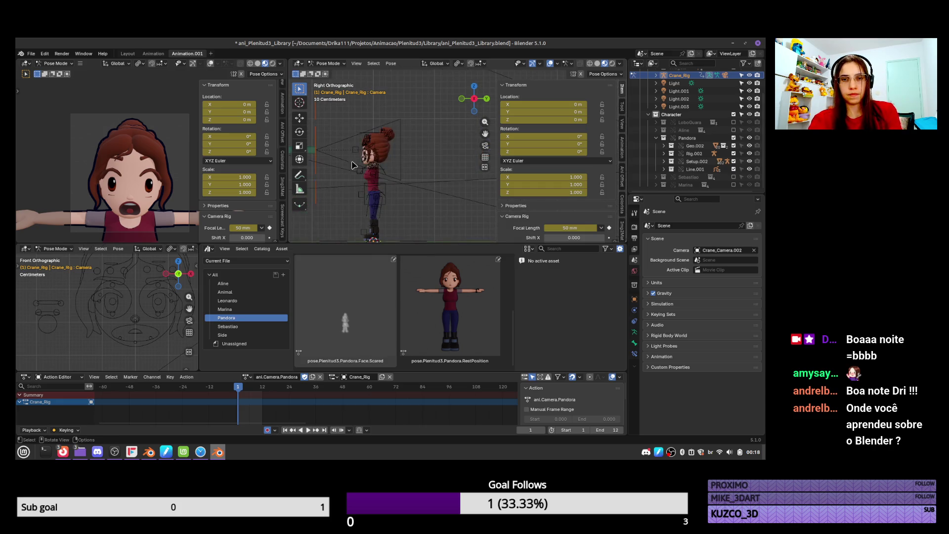
shift+middle_drag(363, 159, 429, 179)
key(ctrl+Tab)
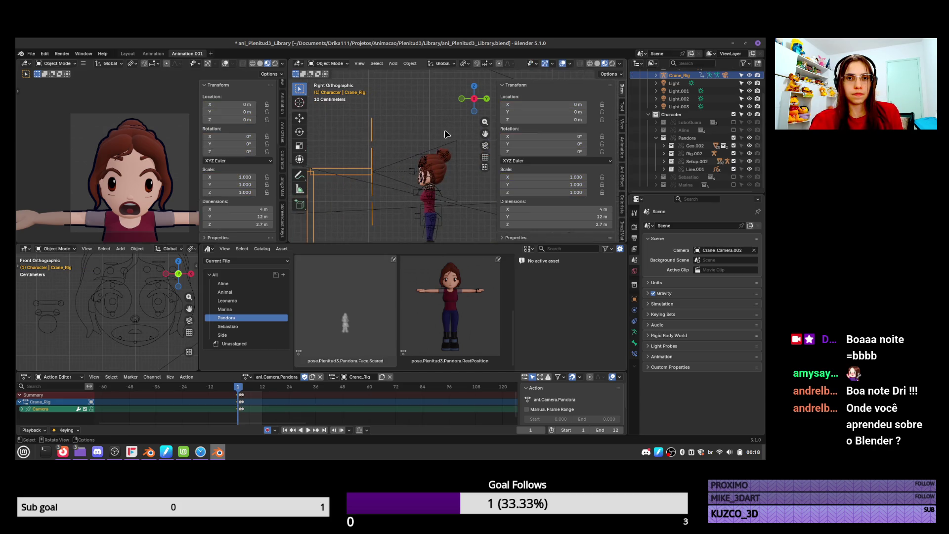
key(ctrl+Tab)
scroll(455, 150, down, 3)
shift+middle_drag(465, 158, 352, 180)
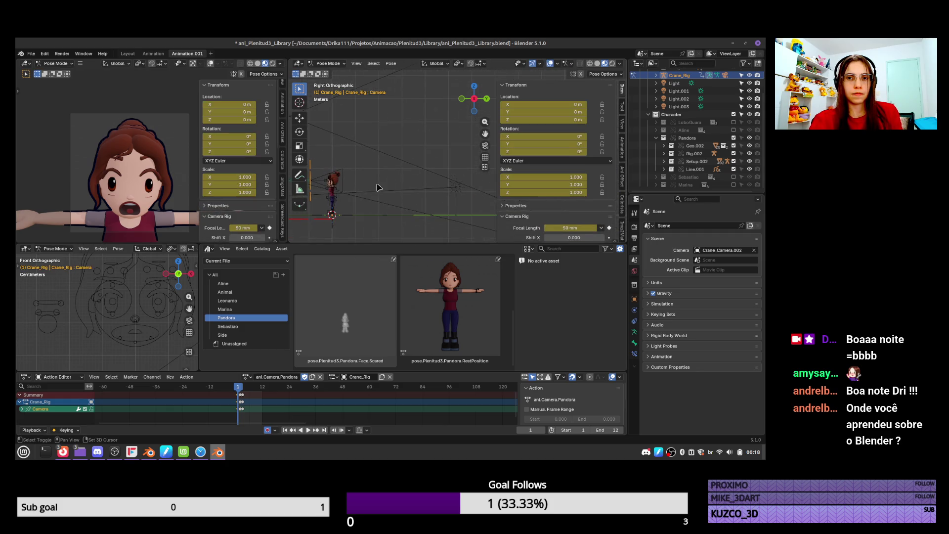
scroll(477, 175, down, 2)
shift+middle_drag(489, 176, 474, 160)
Lower and reposition the crane's Aim bone toward Pandora's face
click(473, 160)
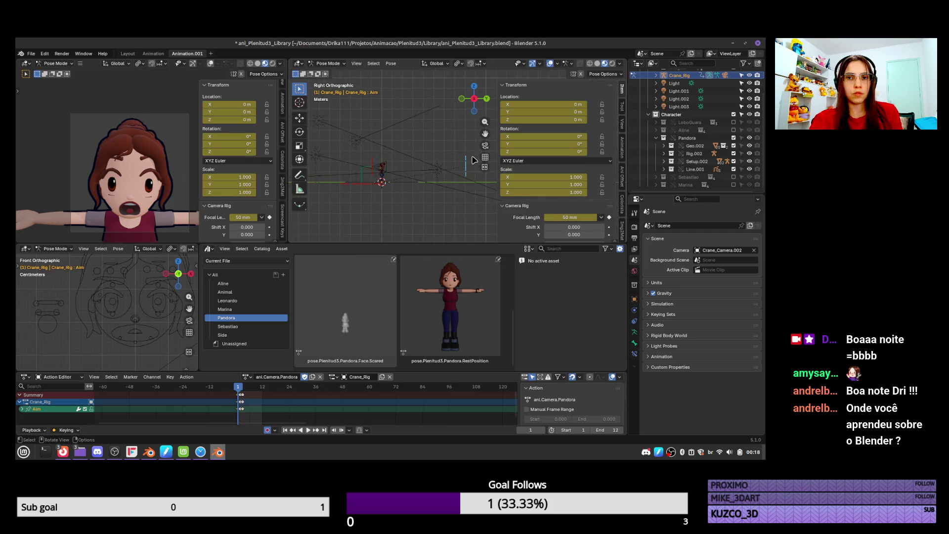
key(g)
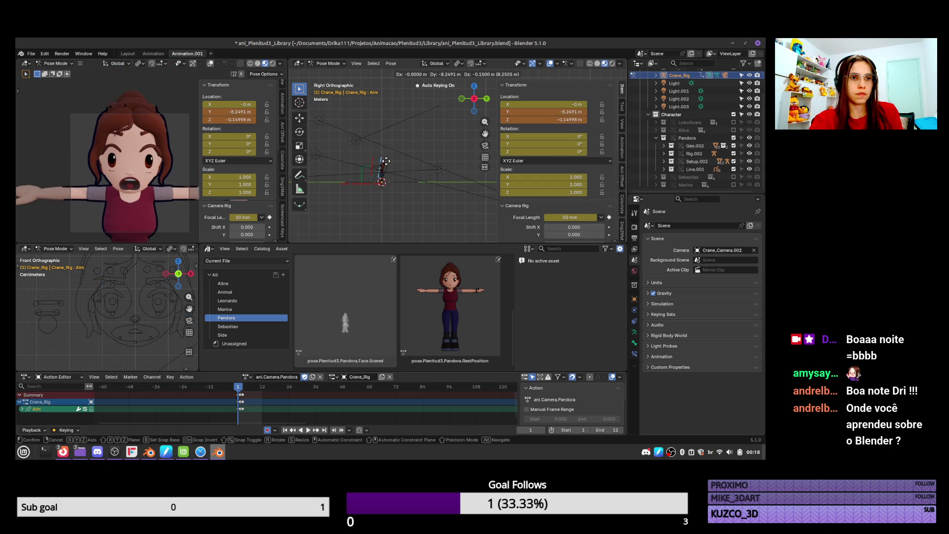
click(383, 168)
scroll(376, 173, up, 5)
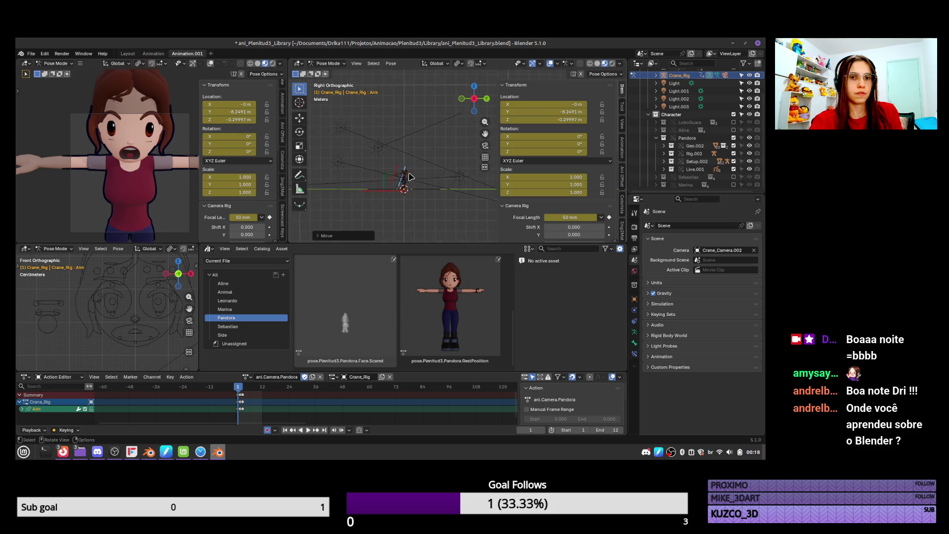
click(372, 175)
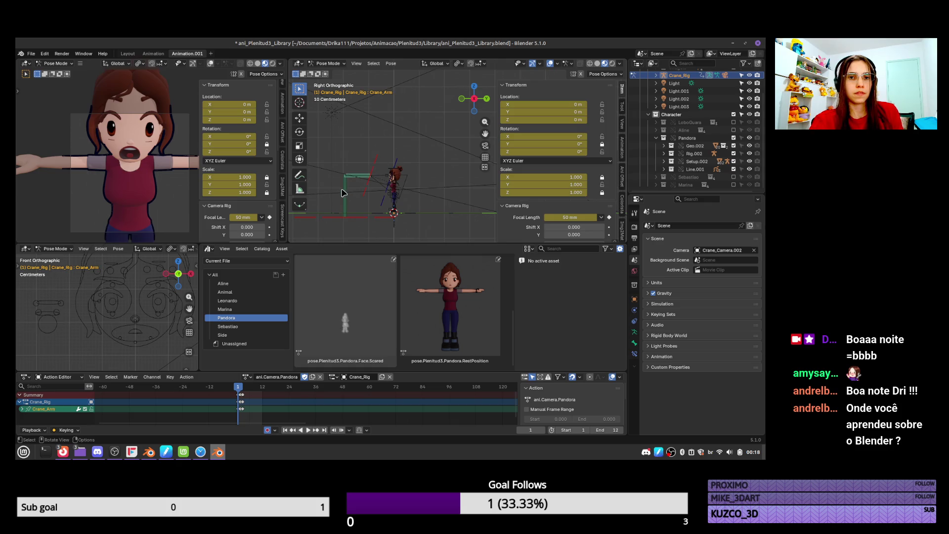
click(403, 163)
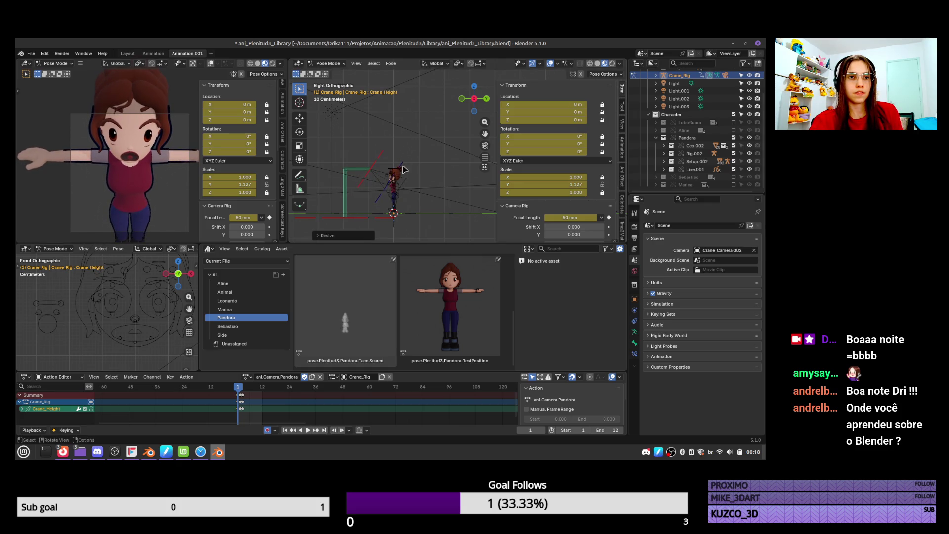
key(g)
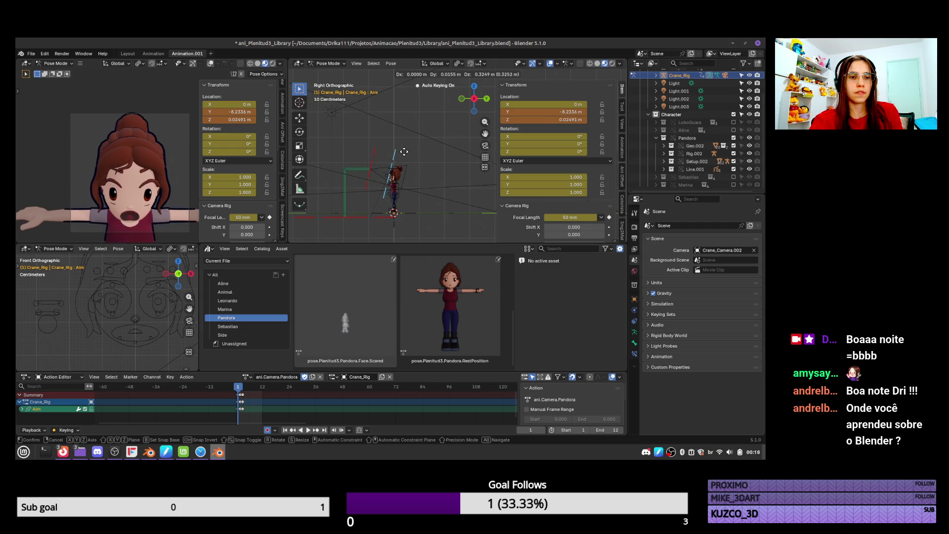
click(406, 156)
key(g)
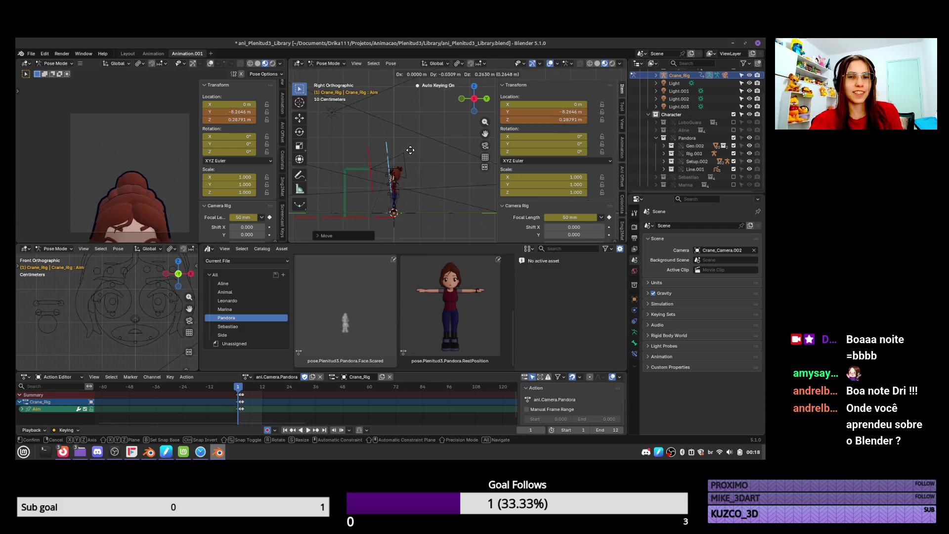
click(410, 150)
Scale Crane_Height slightly down along Y, refine the Aim on the face, and save
click(345, 195)
key(s)
key(y)
click(408, 160)
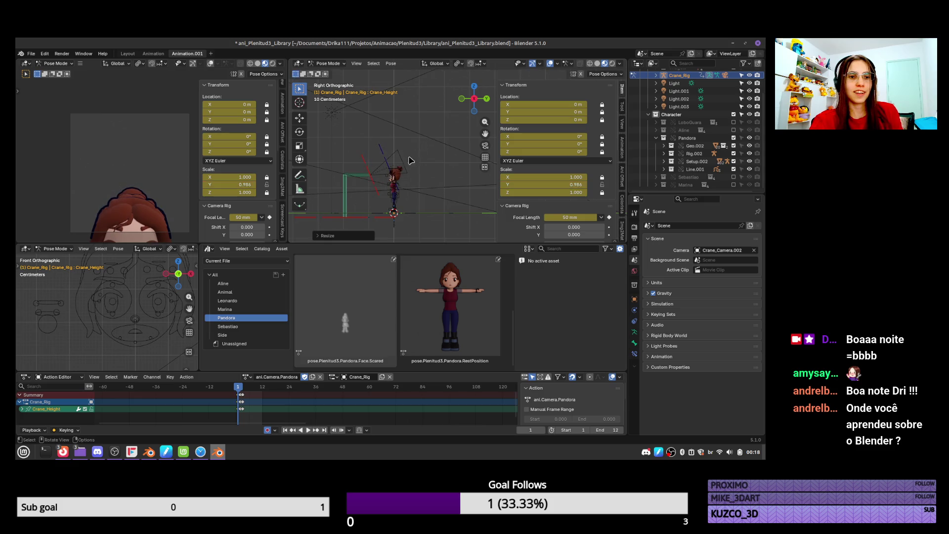
click(388, 165)
key(g)
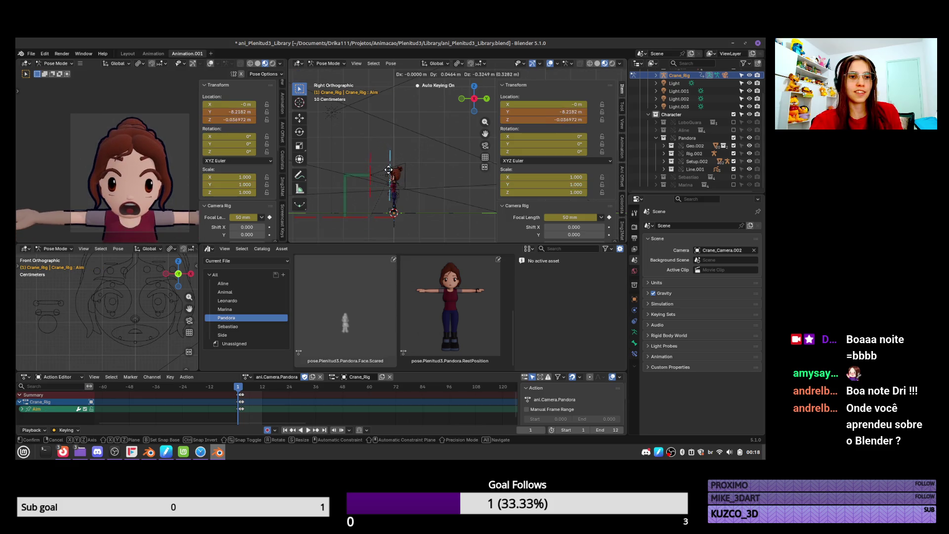
click(403, 161)
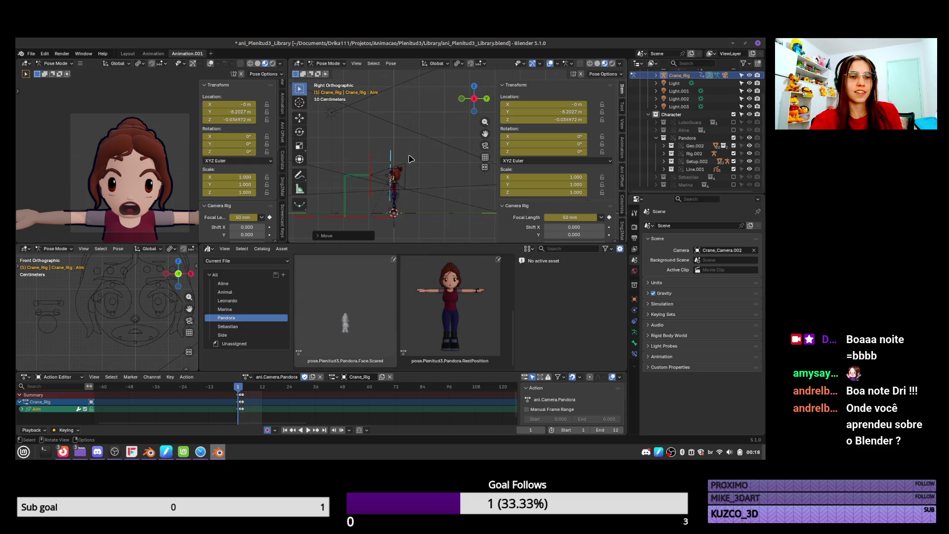
key(g)
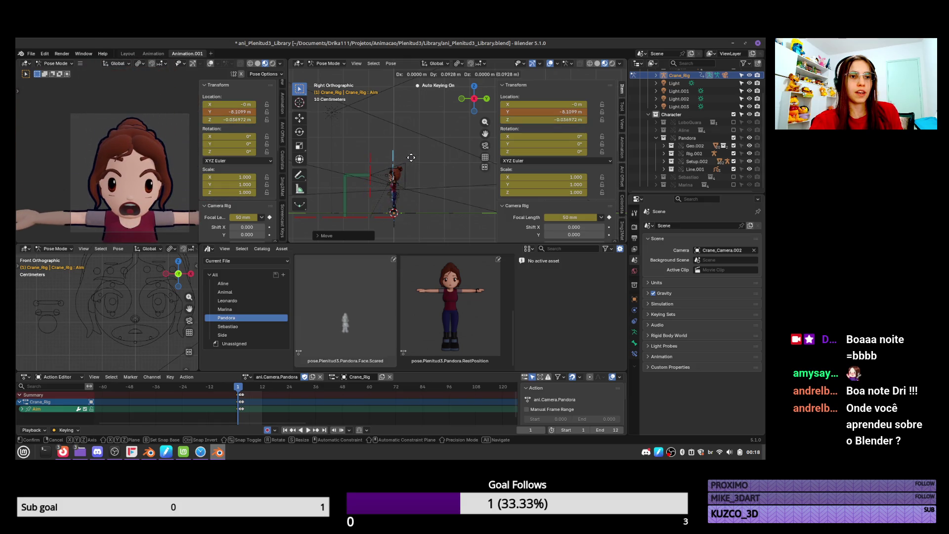
click(421, 137)
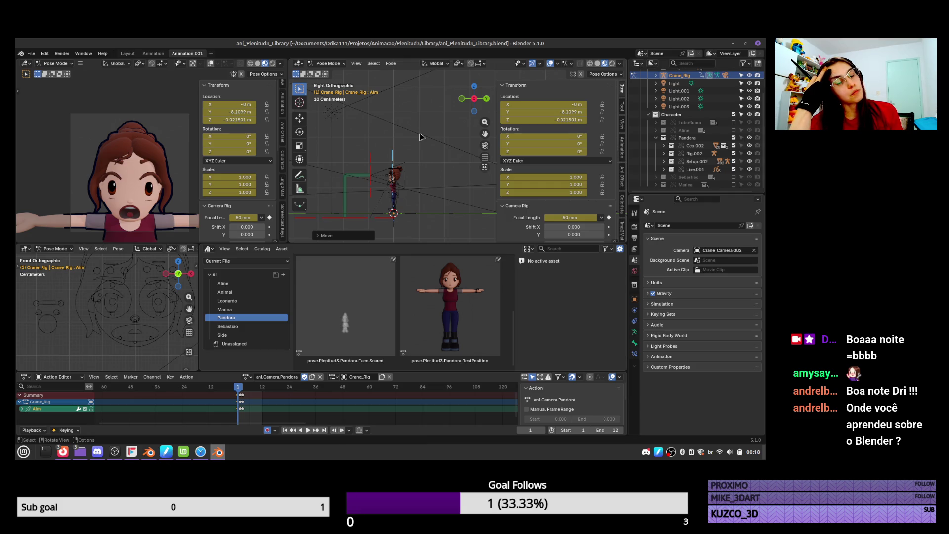
key(ctrl+s)
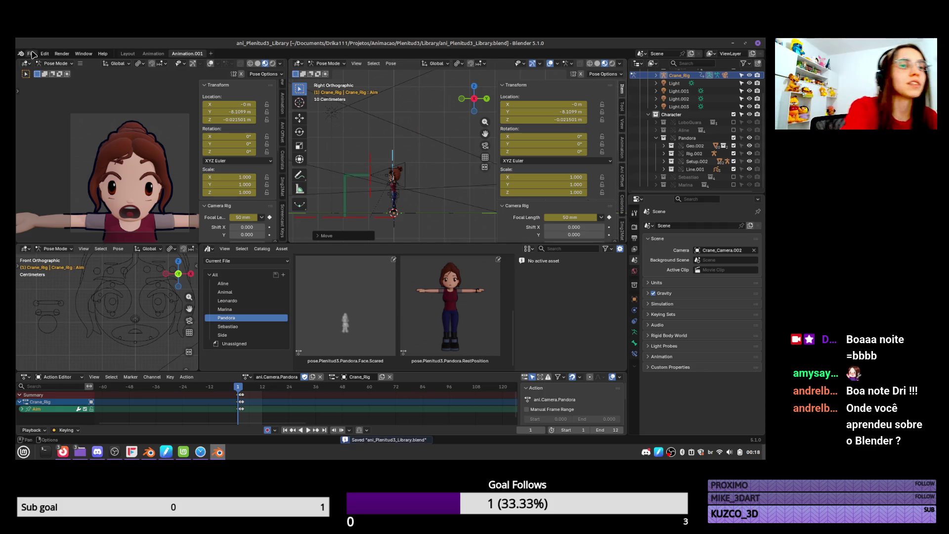
click(154, 451)
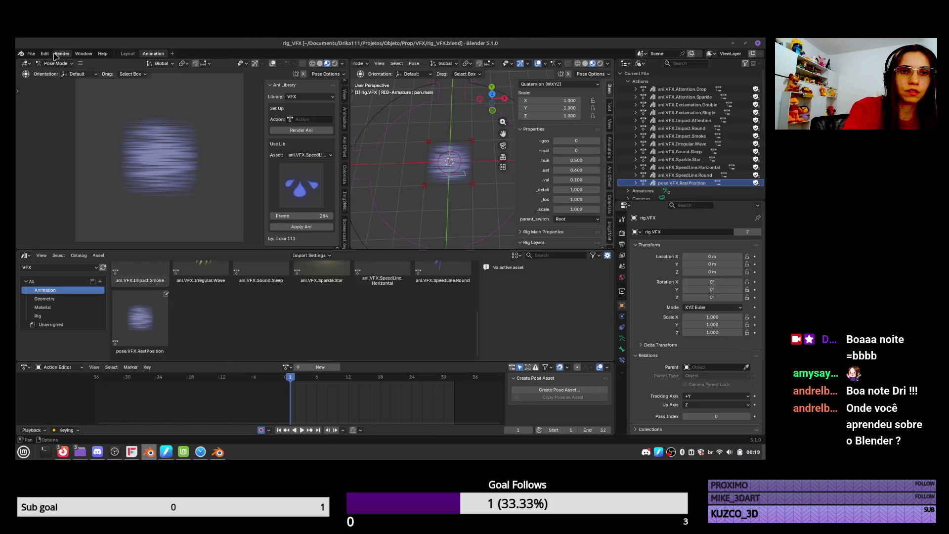
Open rig_Plenitud3_Pandora.blend from the Plenitud3 bookmark via File > Open
click(31, 54)
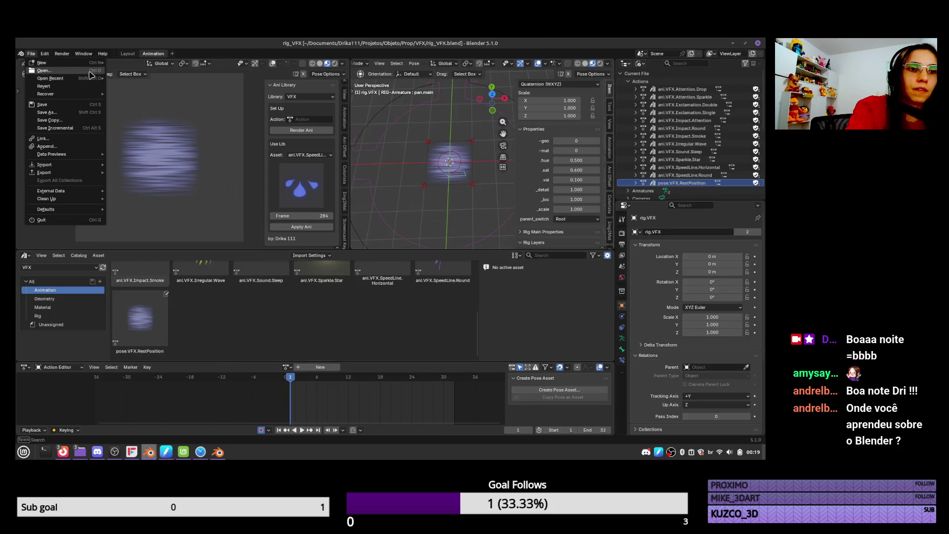
click(89, 72)
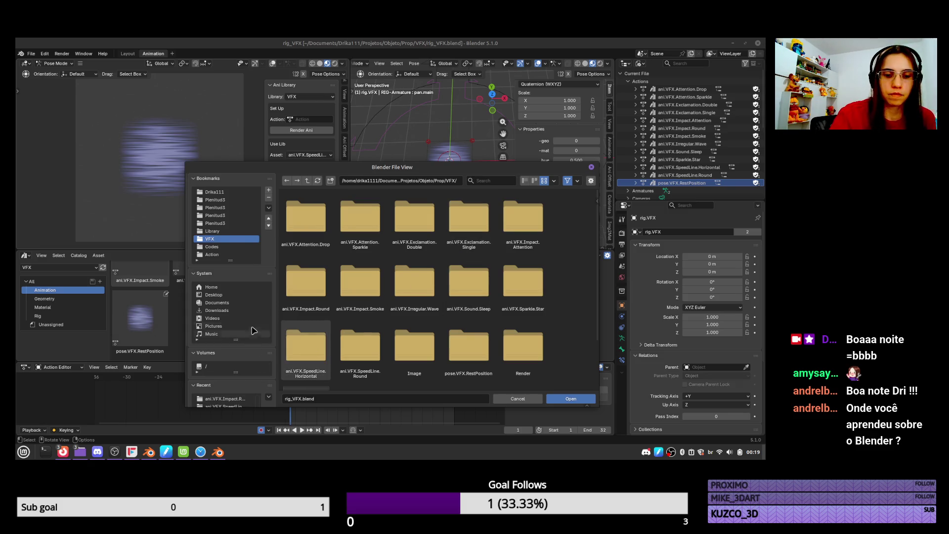
scroll(252, 330, down, 2)
click(222, 218)
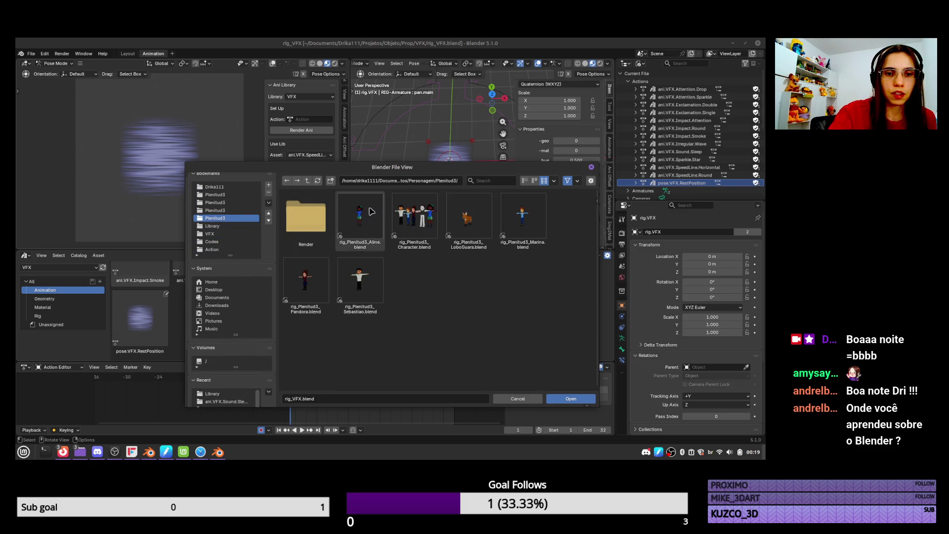
click(305, 280)
click(571, 398)
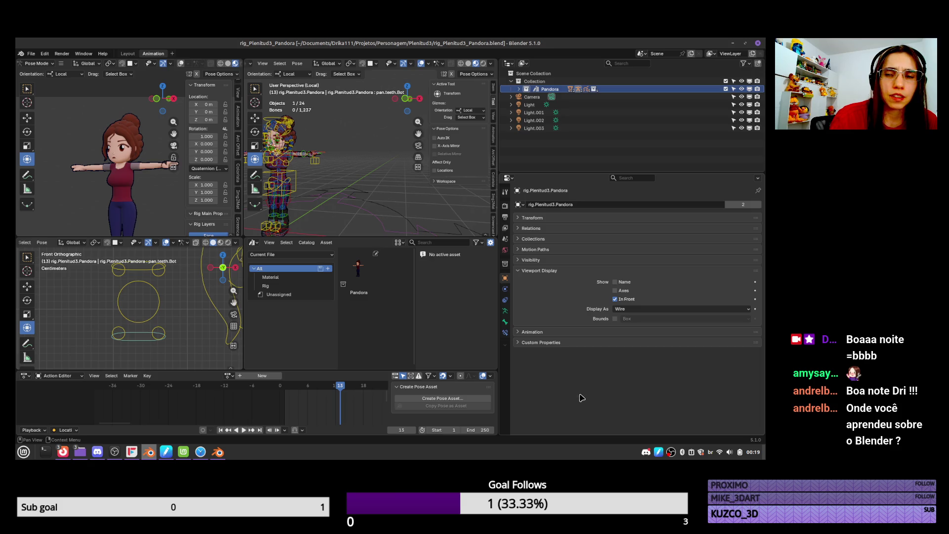
Expand Pandora's Geo > Head > Line collections in the Outliner to list the outline objects
click(518, 89)
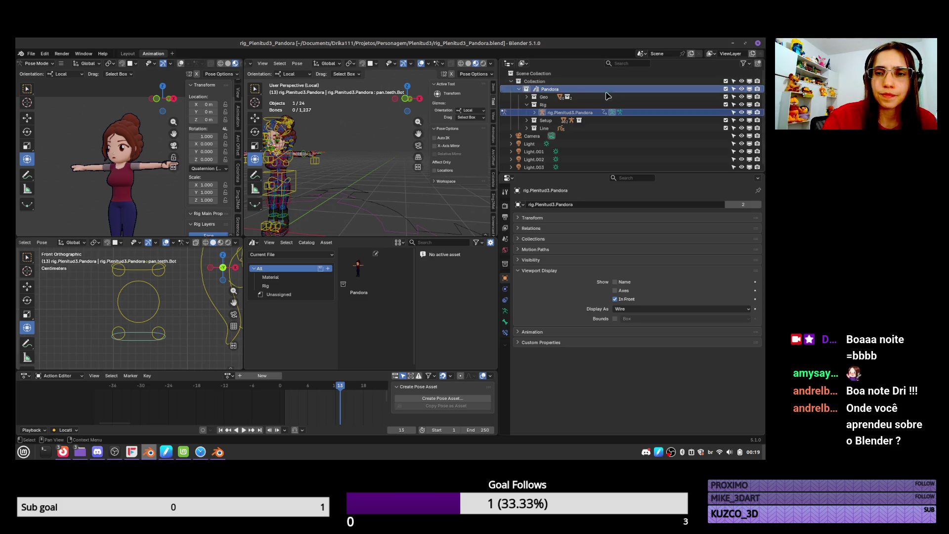
click(527, 128)
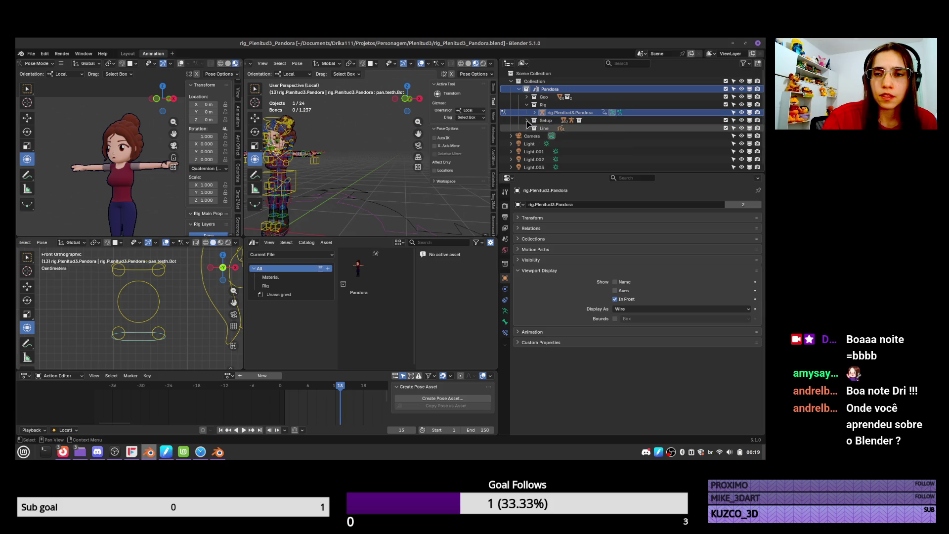
click(527, 128)
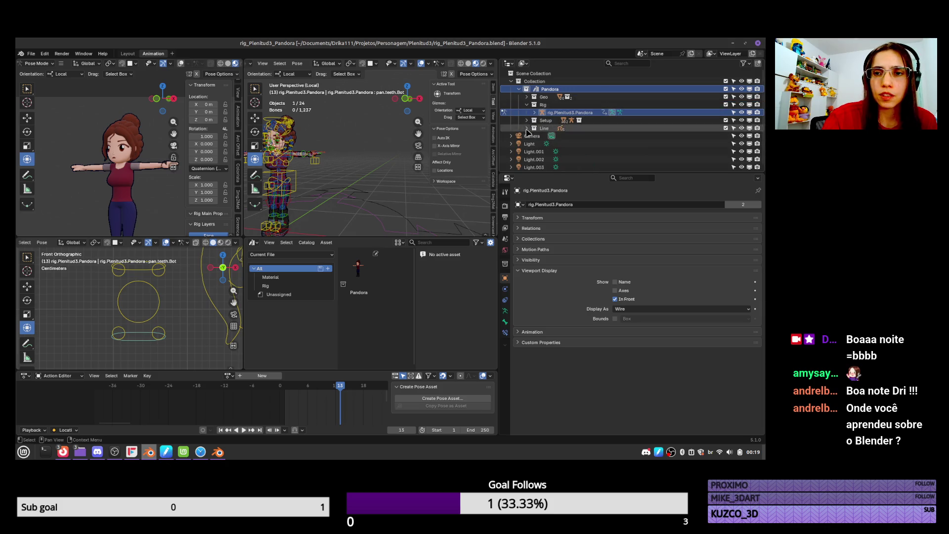
click(527, 97)
click(534, 104)
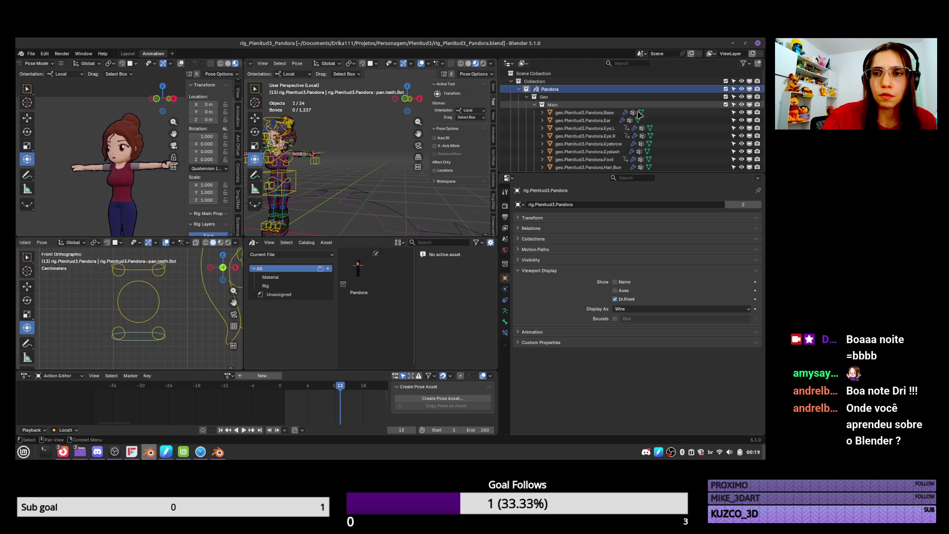
scroll(150, 183, up, 6)
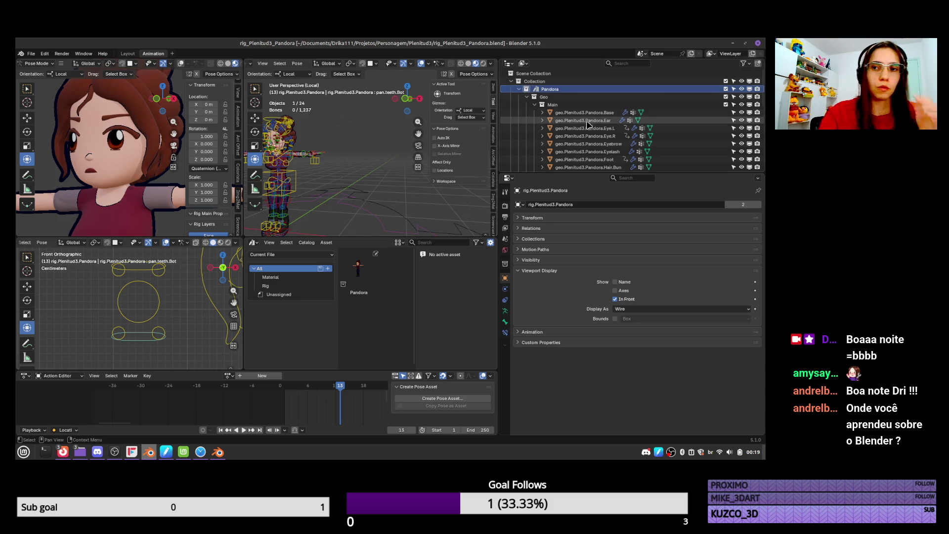
click(534, 104)
click(534, 113)
click(527, 151)
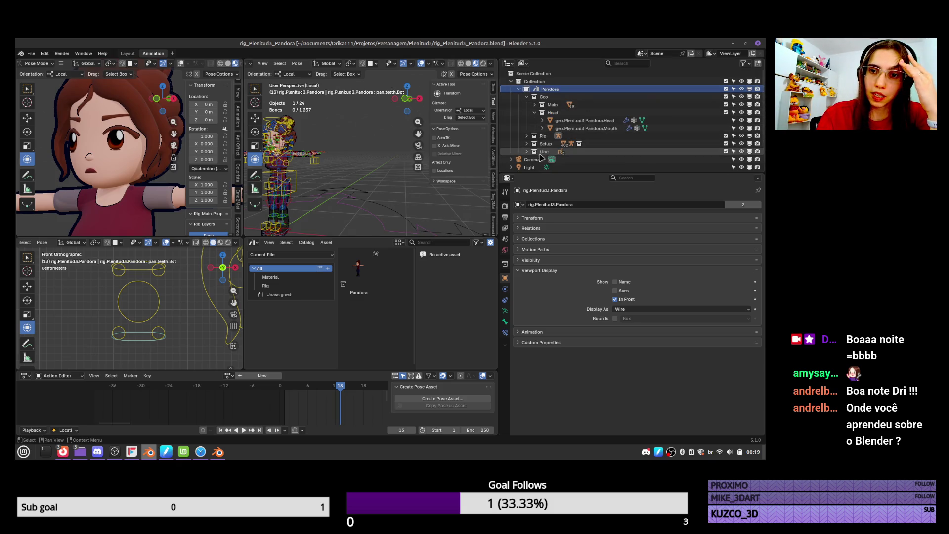
scroll(584, 133, down, 2)
Select gp.Plenitud3.Pandora.EXT and show its Lineart.Out modifier settings
click(602, 140)
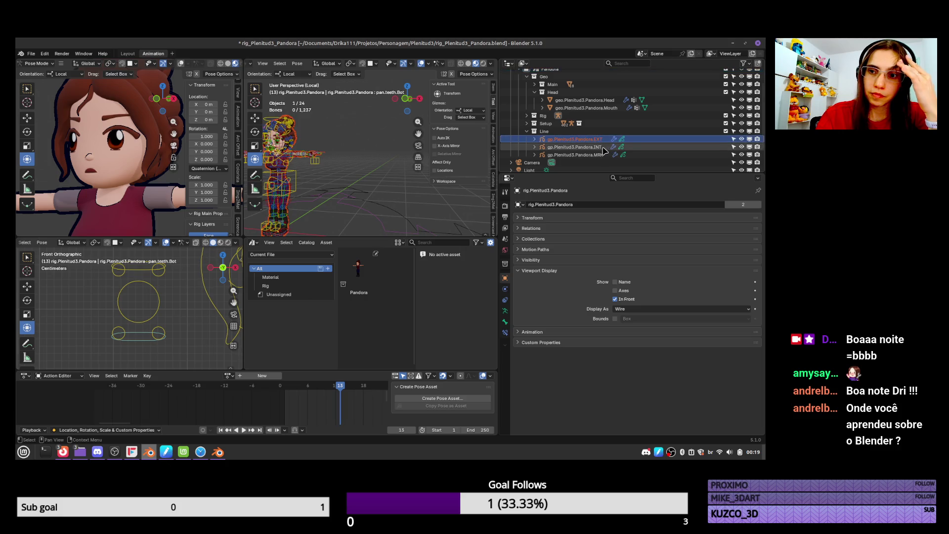
click(602, 147)
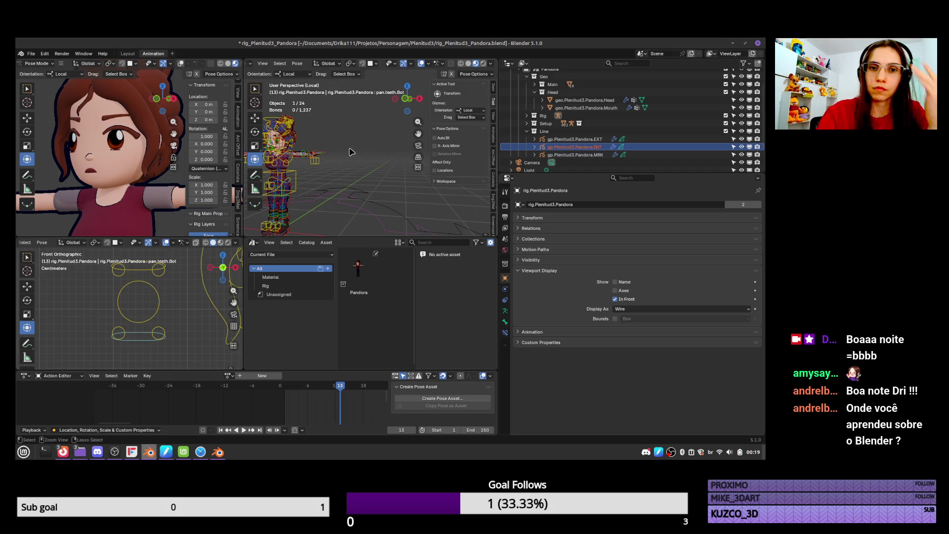
click(602, 139)
click(505, 290)
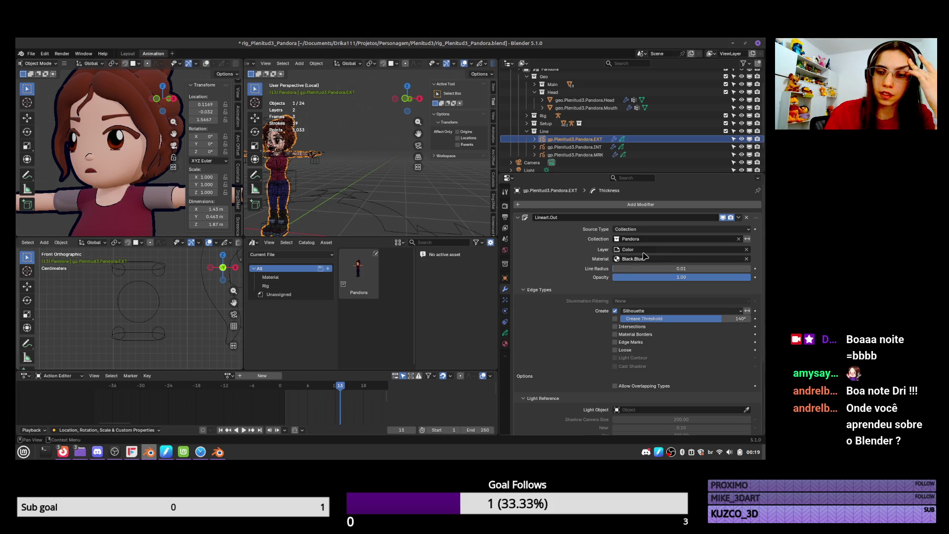
Compare the outline on and off, then duplicate the EXT outline in place as EXT.001
click(723, 221)
click(723, 221)
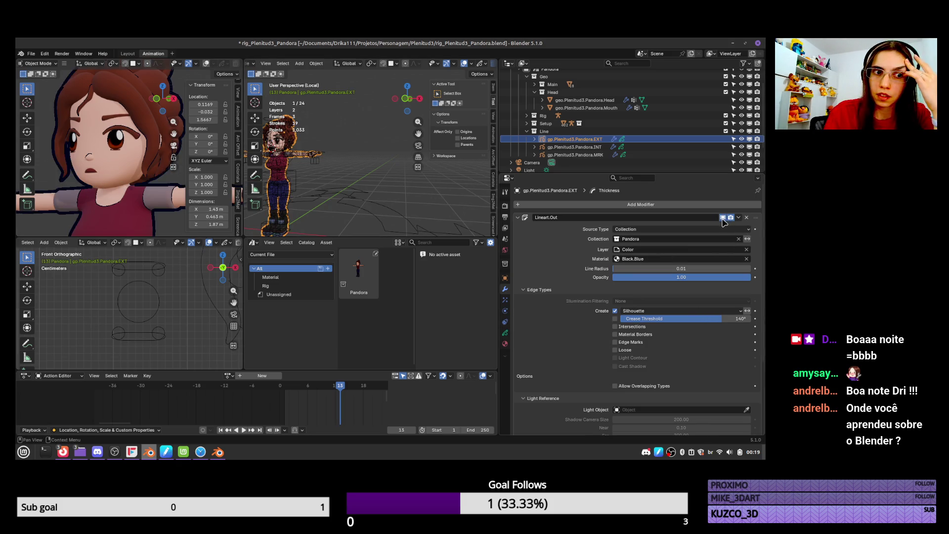
click(722, 221)
click(722, 221)
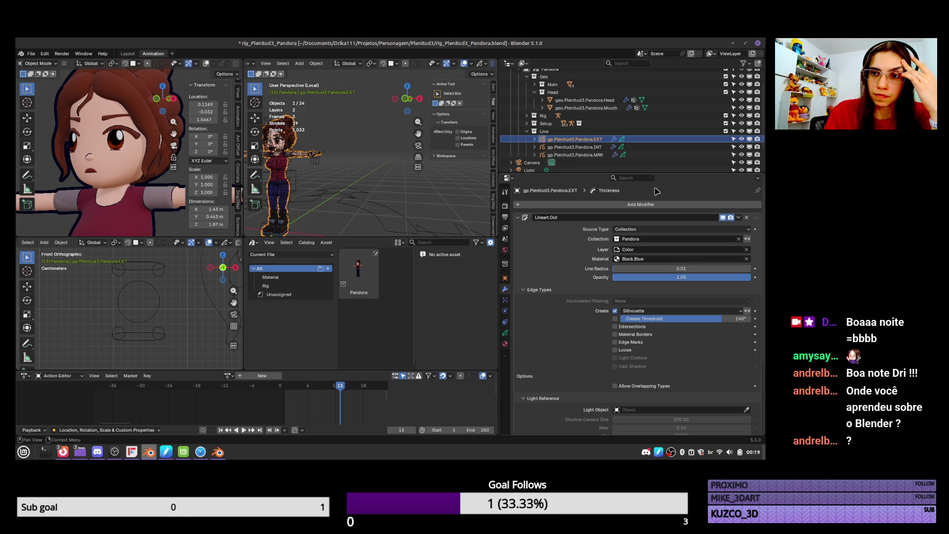
right_click(591, 145)
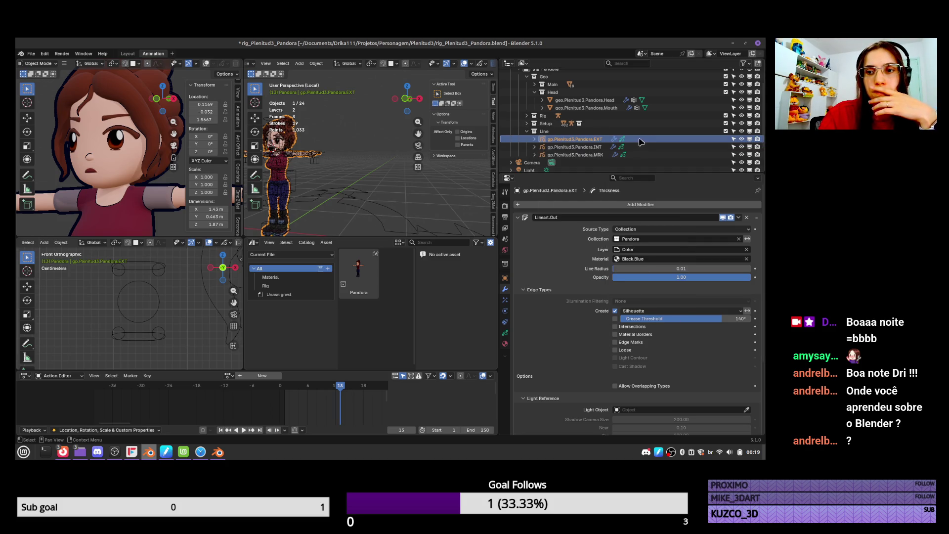
key(shift+d)
right_click(376, 199)
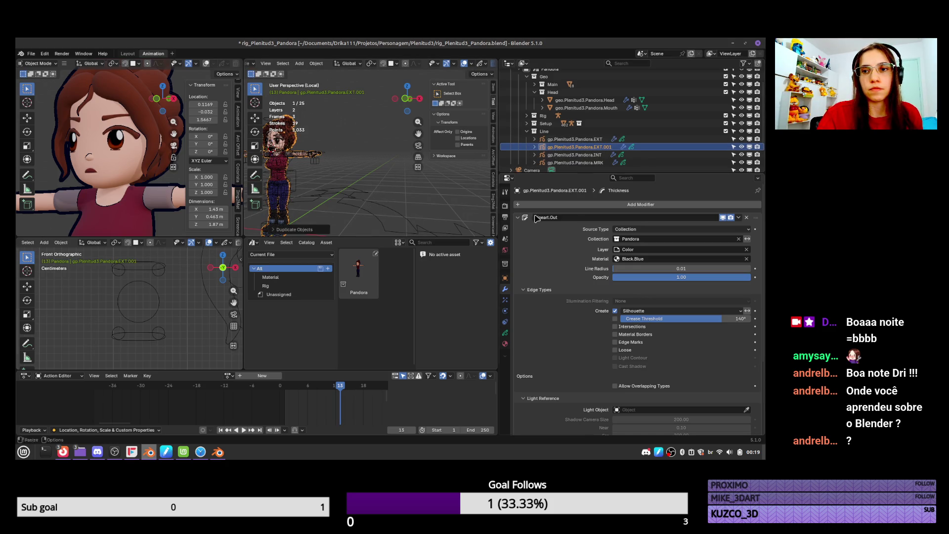
Set the duplicate's line art source collection to Head, after briefly trying Geo
click(721, 239)
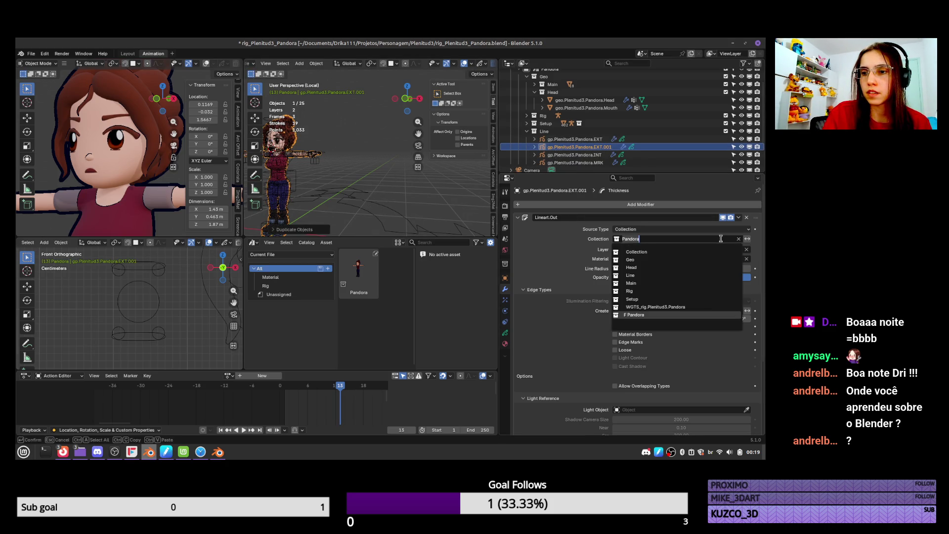
click(671, 259)
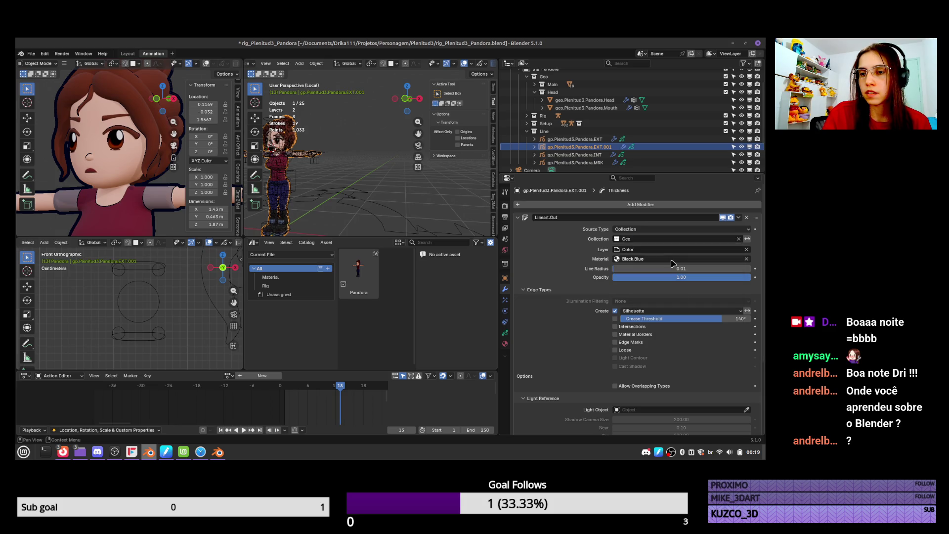
click(661, 238)
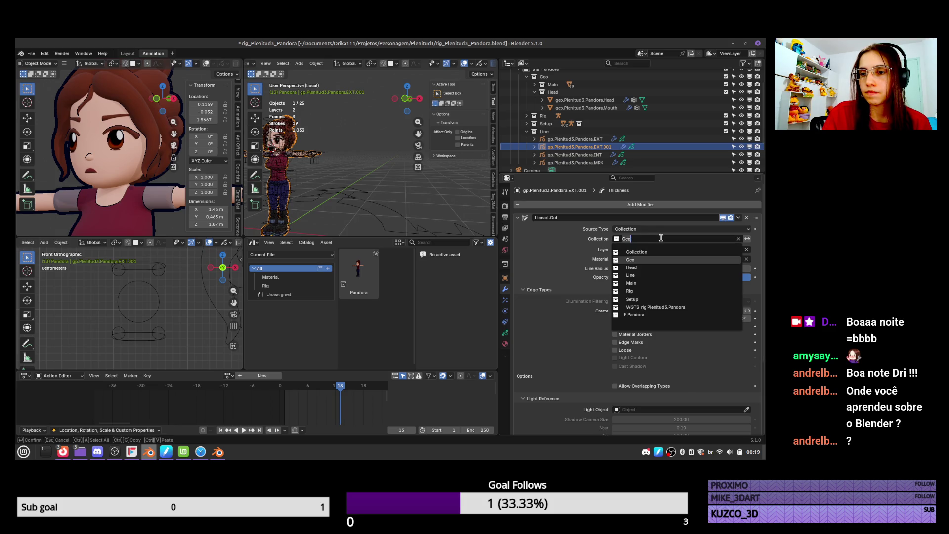
click(645, 267)
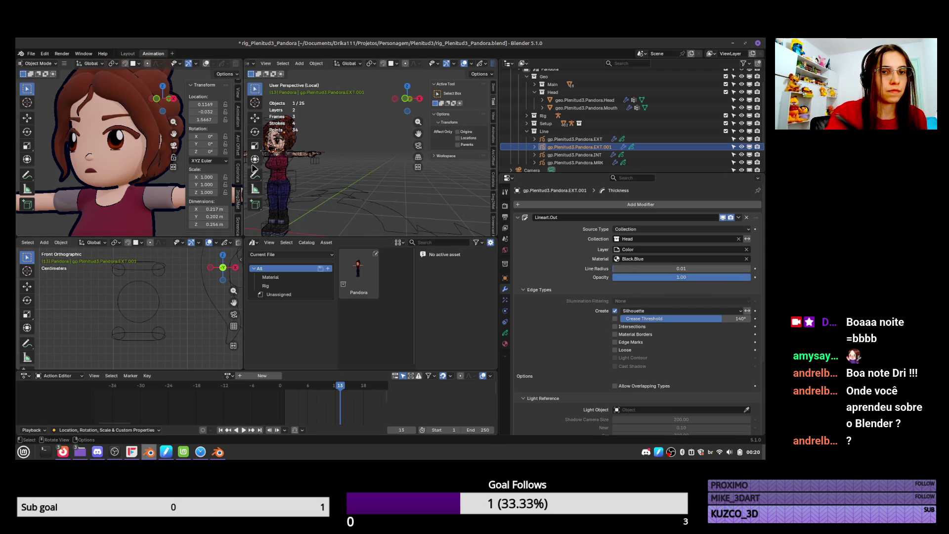
middle_drag(330, 151, 405, 166)
mouse_move(158, 163)
middle_down()
mouse_move(173, 164)
mouse_move(159, 149)
middle_up()
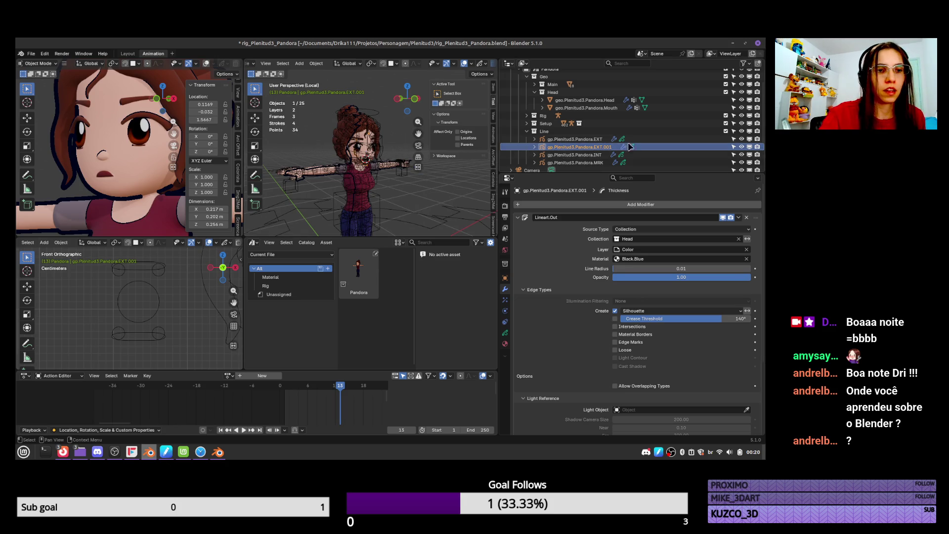
Switch the line art source to the single object geo.Plenitud3.Pandora.Head
click(672, 240)
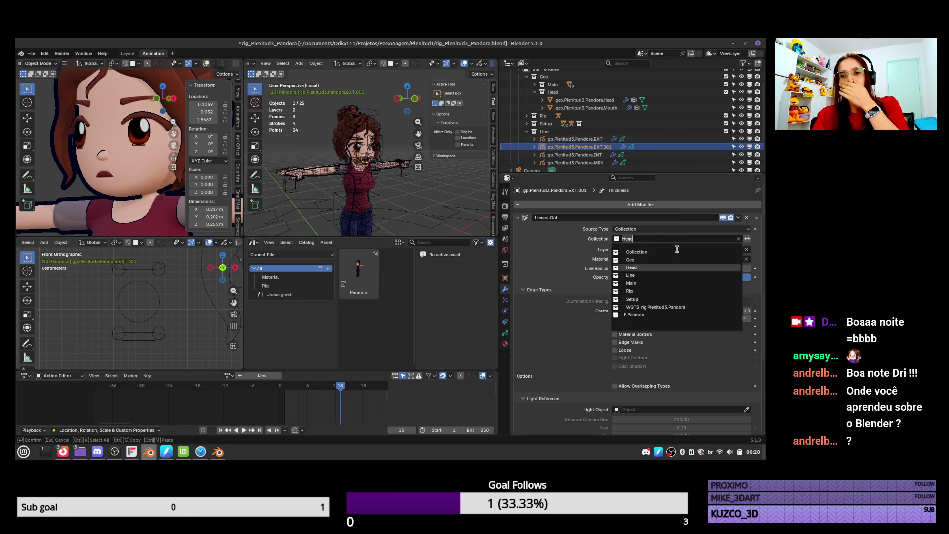
click(657, 229)
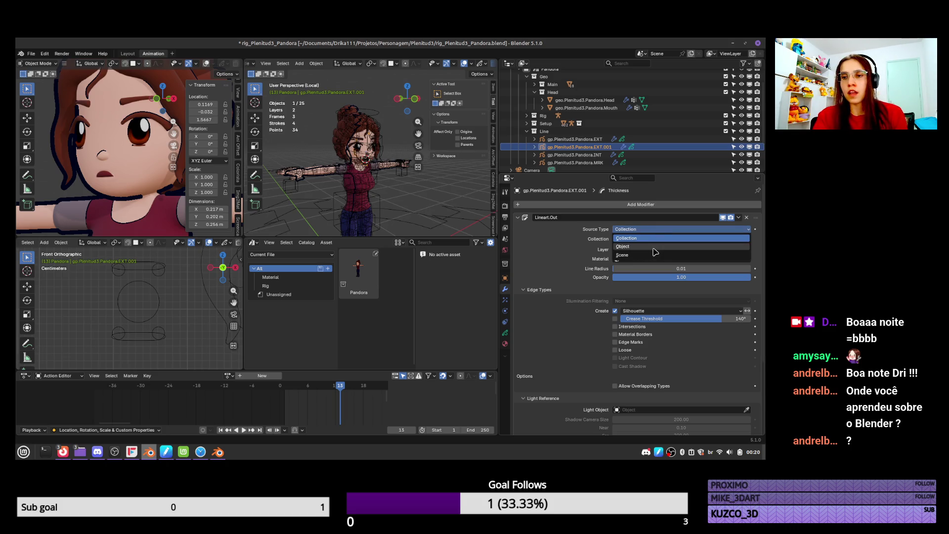
click(663, 251)
click(653, 239)
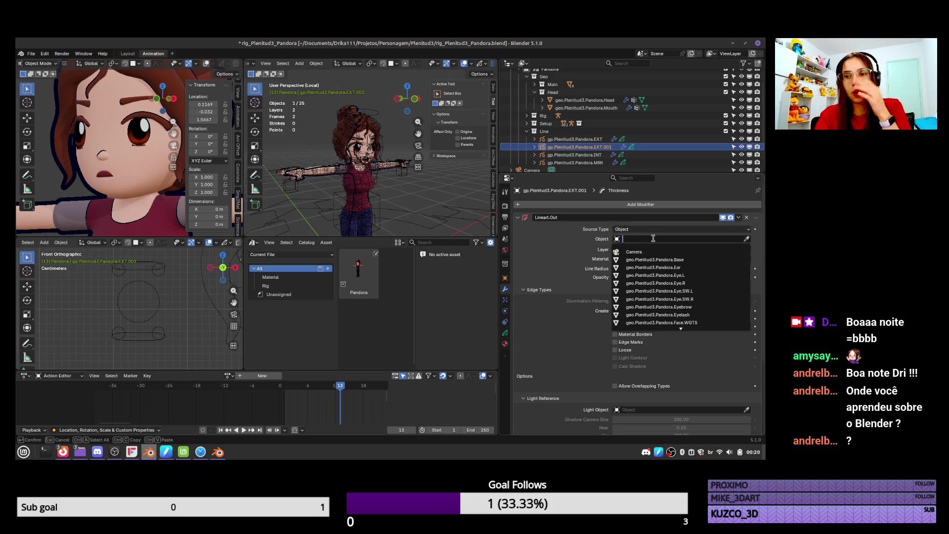
text(head)
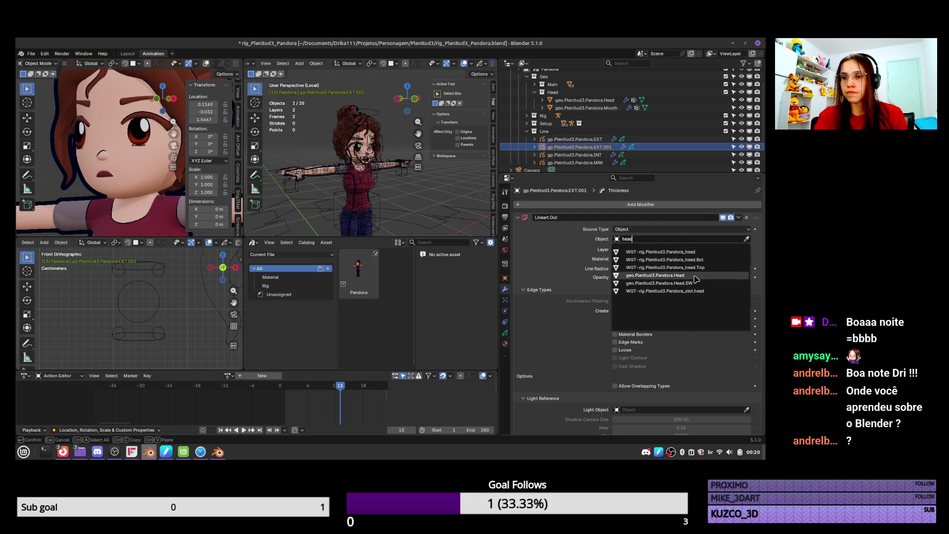
click(696, 279)
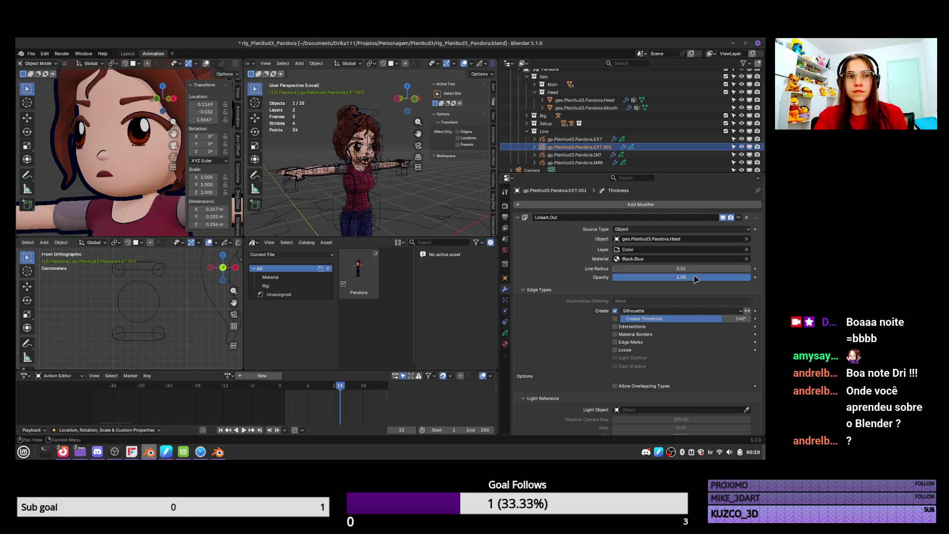
Set the line art source back to the Head collection and collapse the modifier
click(687, 239)
click(671, 230)
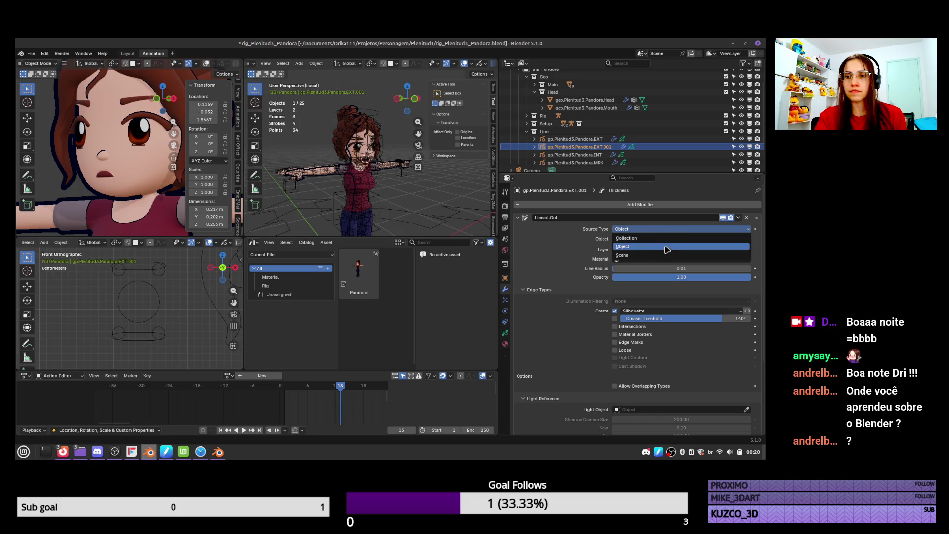
click(667, 238)
click(671, 239)
text(Head)
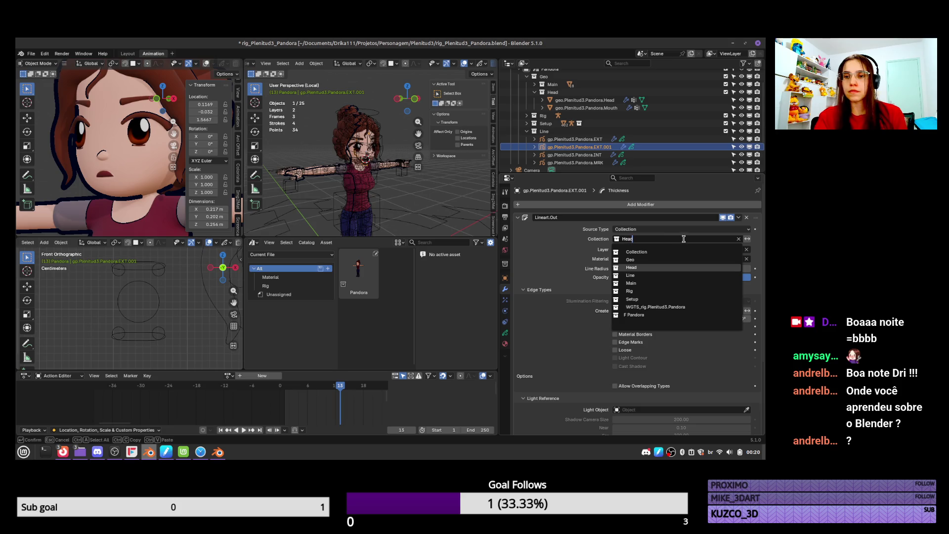
key(Return)
click(519, 218)
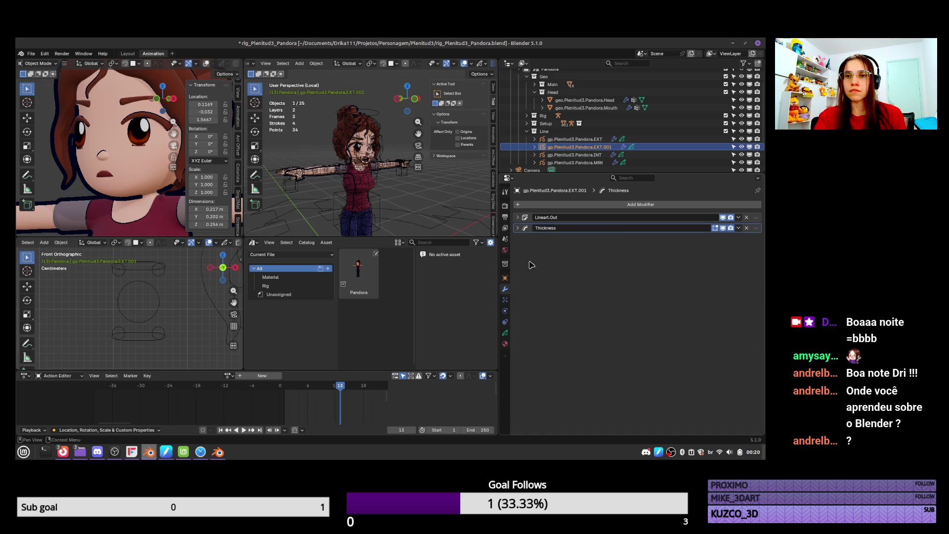
Compare the outline with and without the Thickness modifier, then save the rig file
click(723, 230)
click(722, 227)
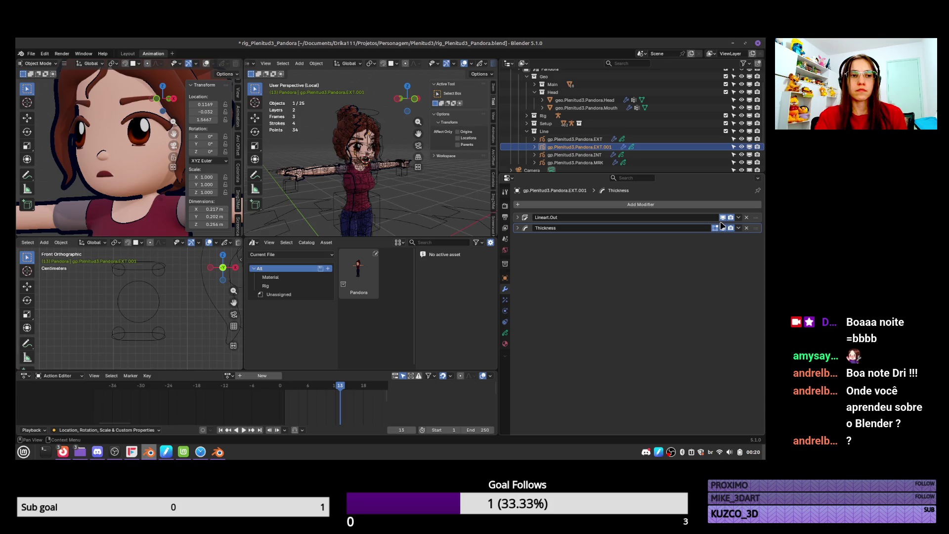
click(722, 227)
click(722, 226)
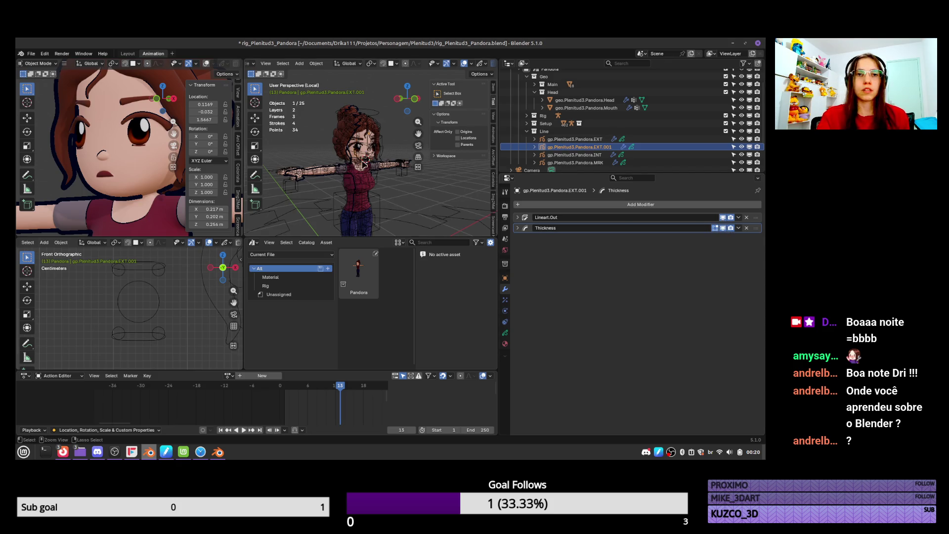
key(ctrl+s)
Switch to the ani_Plenitud3_Library window and save that file
key(alt+Tab)
key(alt+Tab)
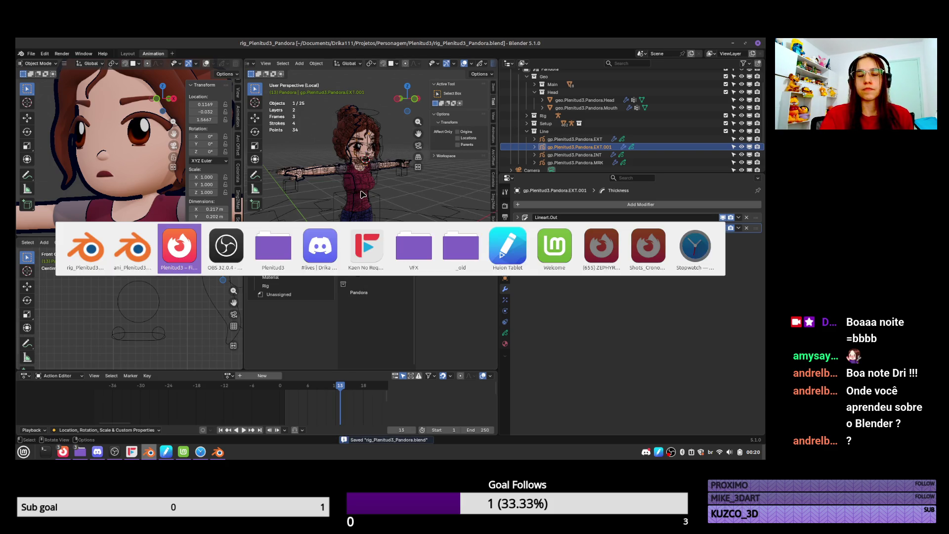
key(alt+shift+Tab)
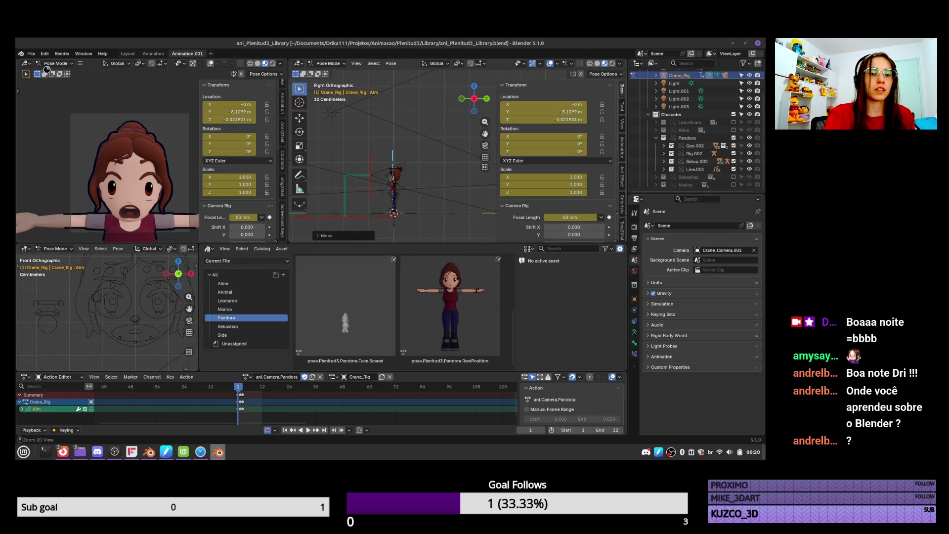
key(ctrl+s)
click(31, 54)
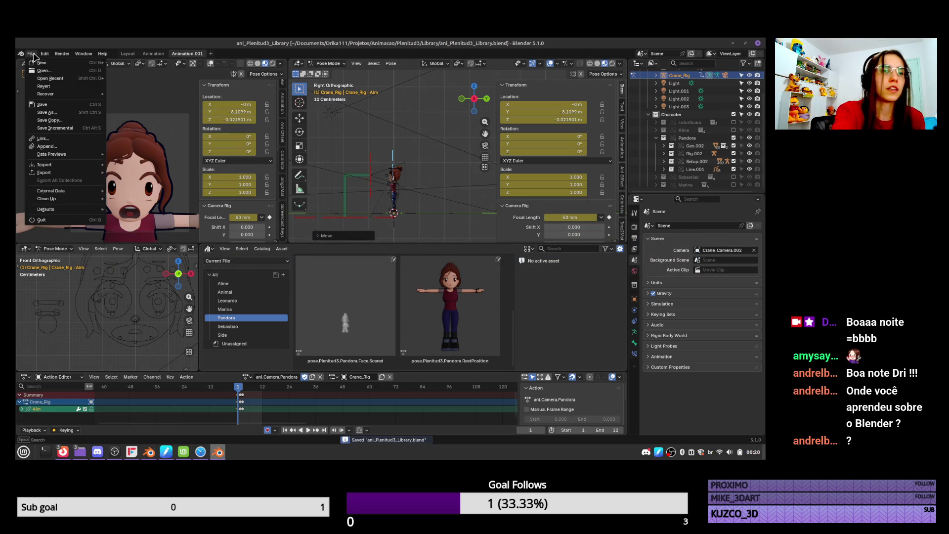
Look over the File menu and close it without choosing anything
mouse_move(74, 78)
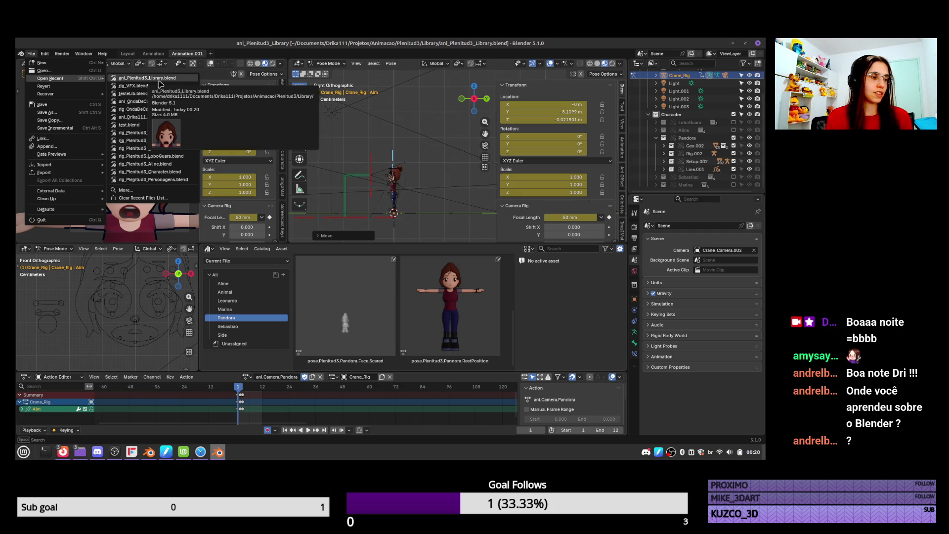
key(alt+Tab)
key(alt+Tab)
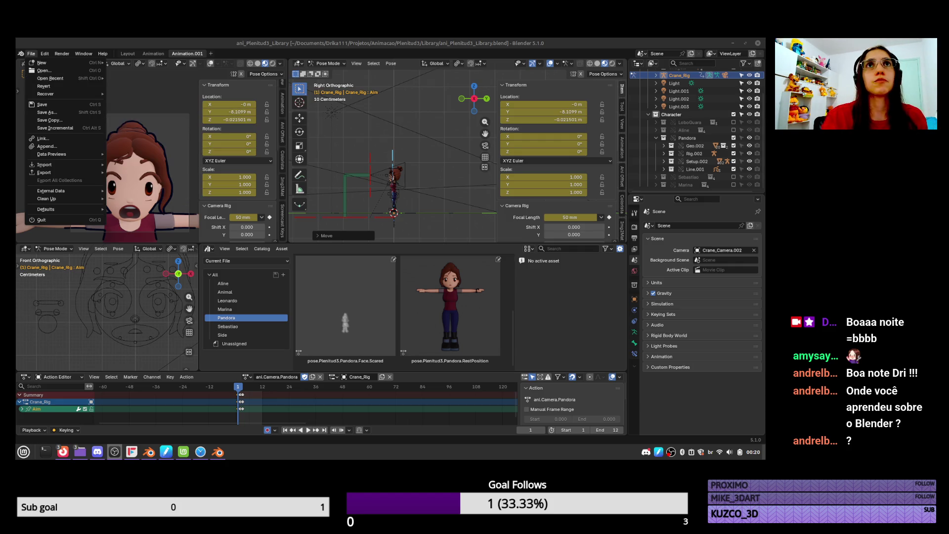
key(alt+Tab)
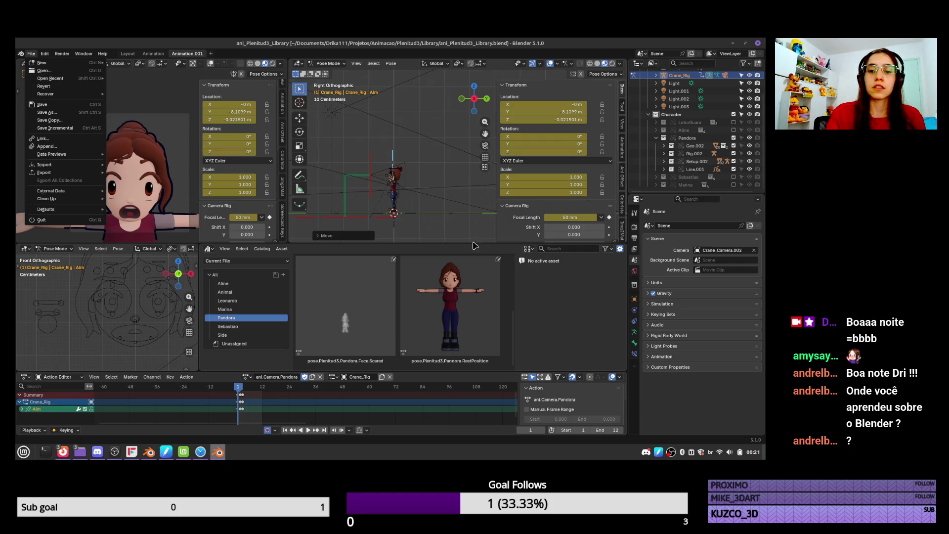
click(423, 198)
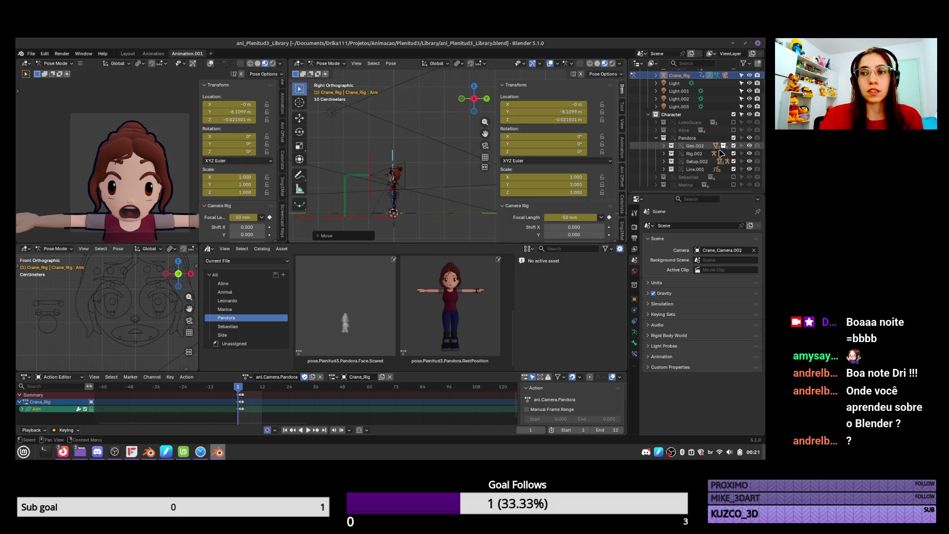
Save the animation library file, then switch to the Pandora rig window
key(ctrl+s)
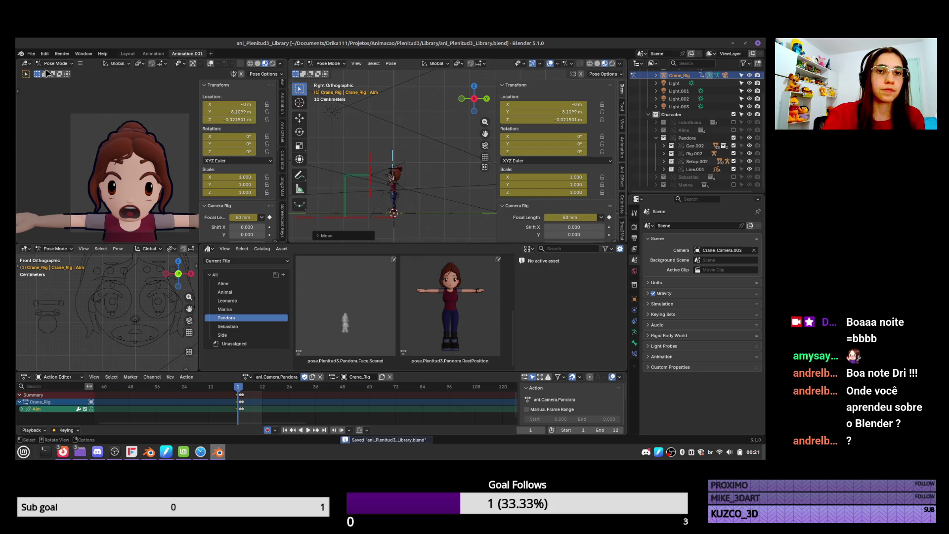
click(31, 53)
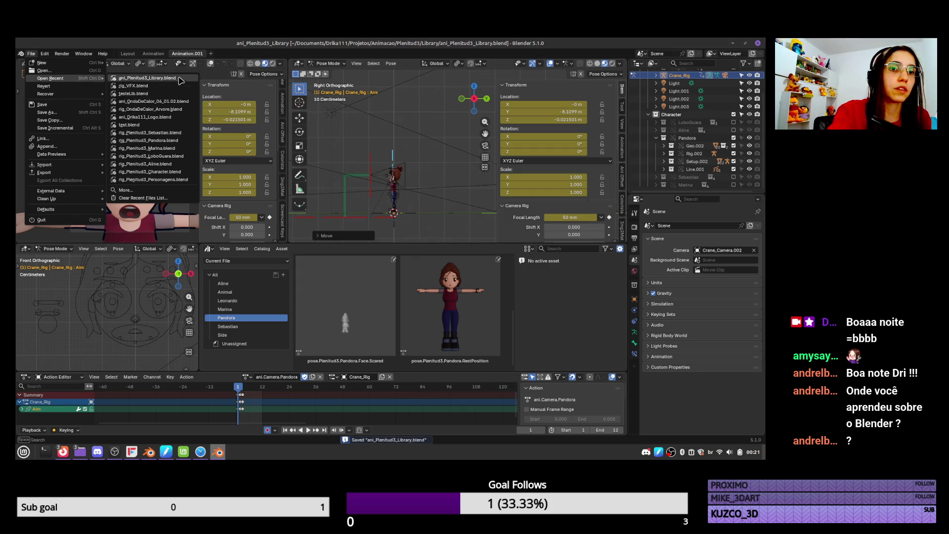
click(509, 280)
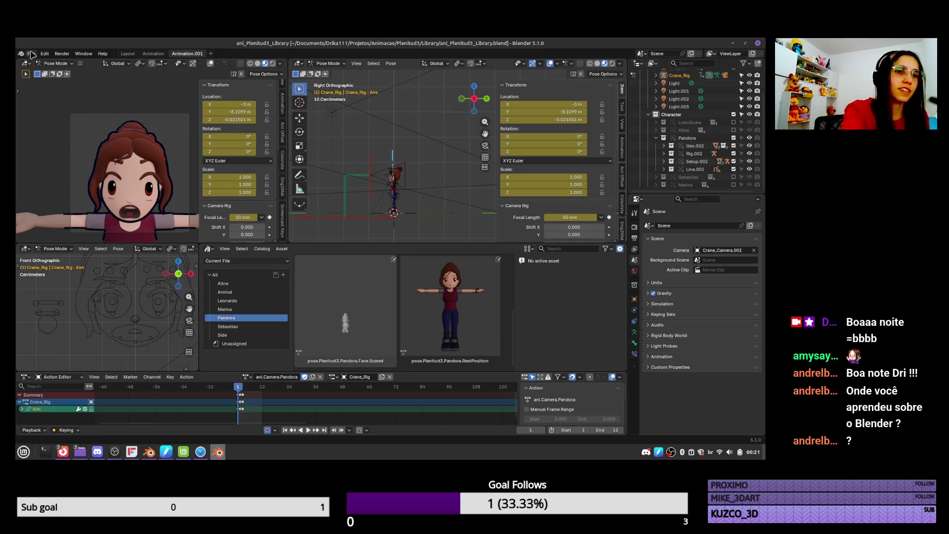
key(alt+Tab)
key(alt+Tab)
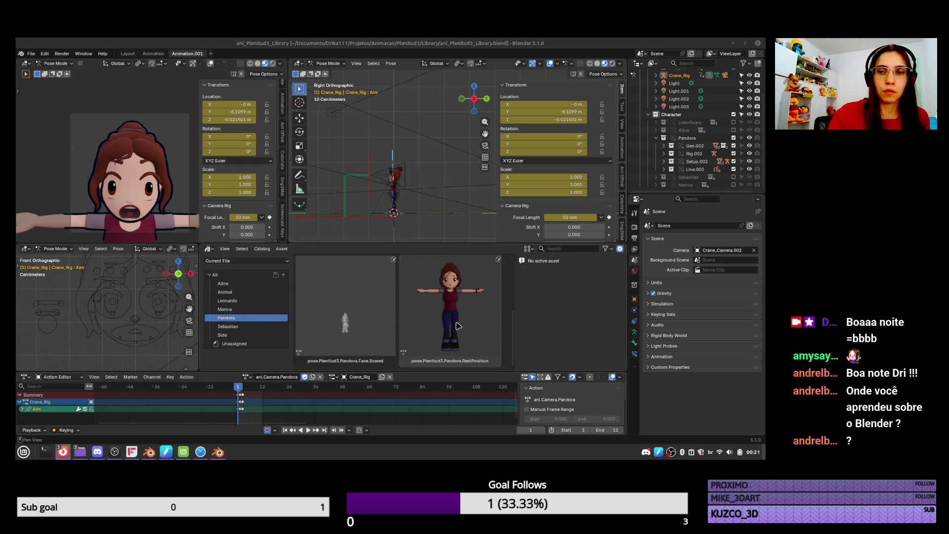
key(alt+Tab)
key(alt+Tab)
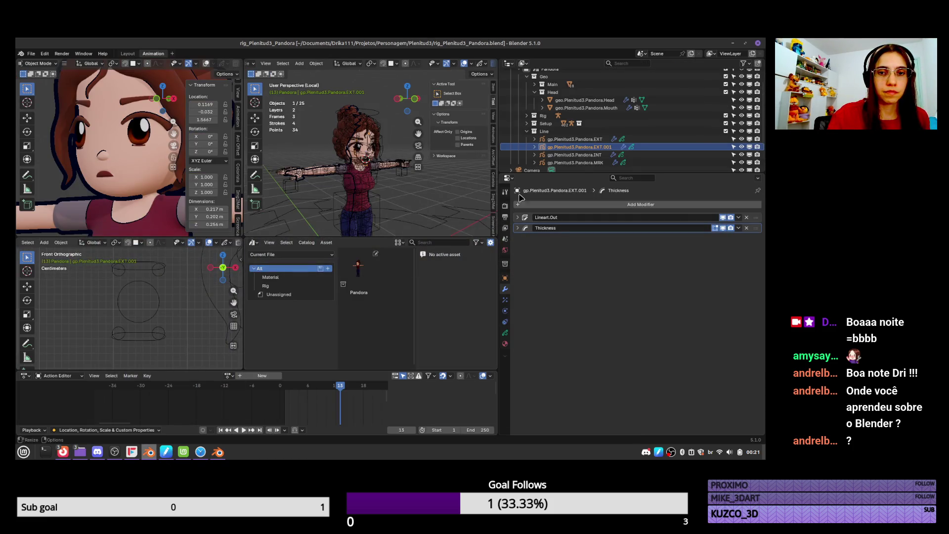
Expand the Thickness modifier and try out Thickness Factor values, settling near 0.5
click(517, 228)
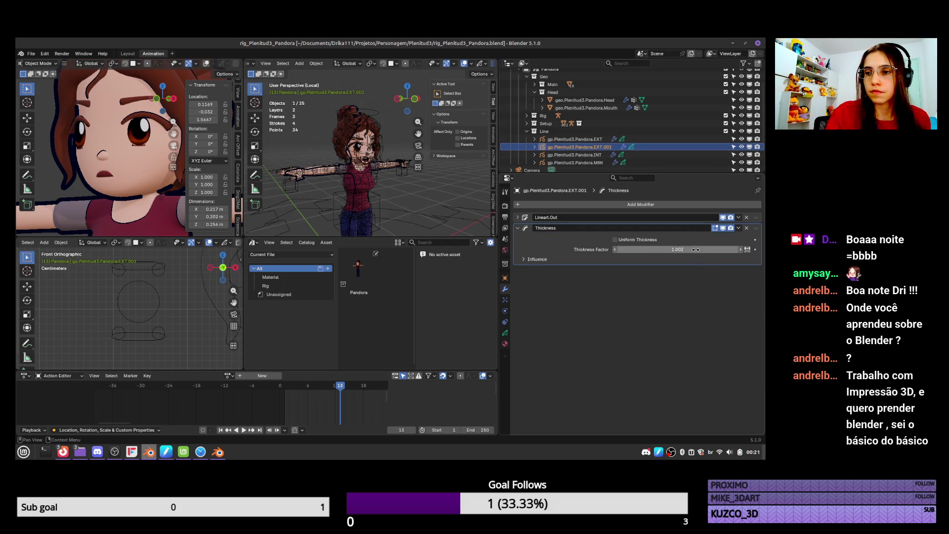
drag(694, 249, 695, 250)
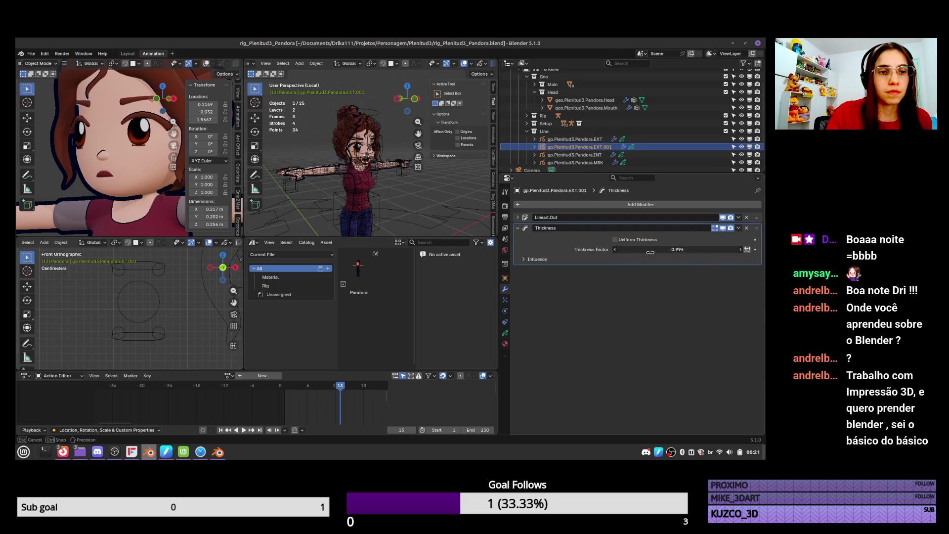
drag(580, 259, 482, 267)
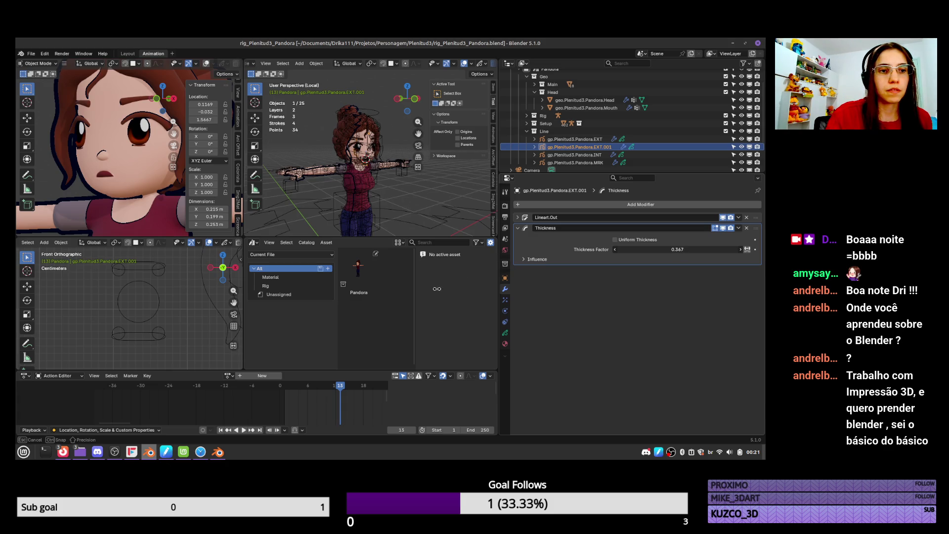
mouse_move(437, 289)
mouse_down()
mouse_move(402, 316)
mouse_move(529, 282)
mouse_move(487, 296)
mouse_up()
click(660, 249)
text(0.5)
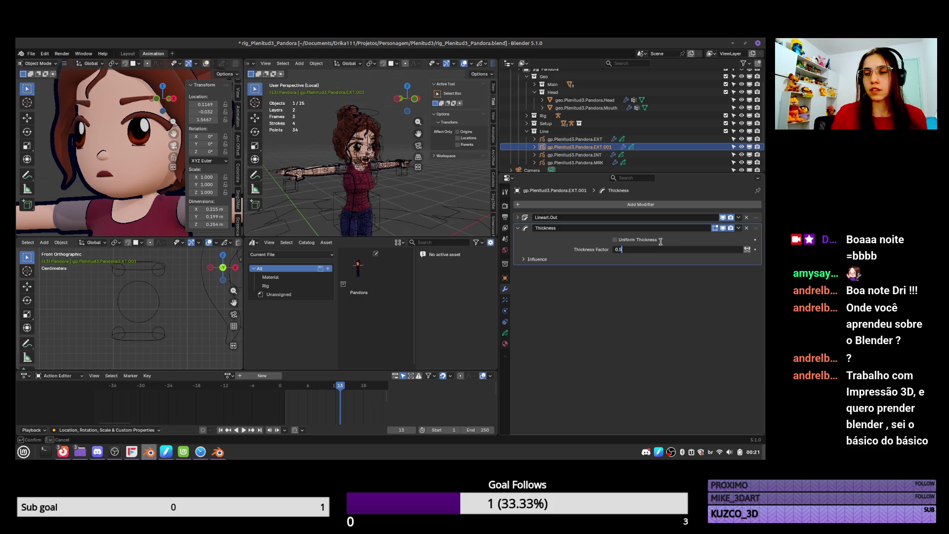
key(Return)
Set Thickness Factor to 1.002/2 (0.501), save the rig file, and return to the library
click(518, 229)
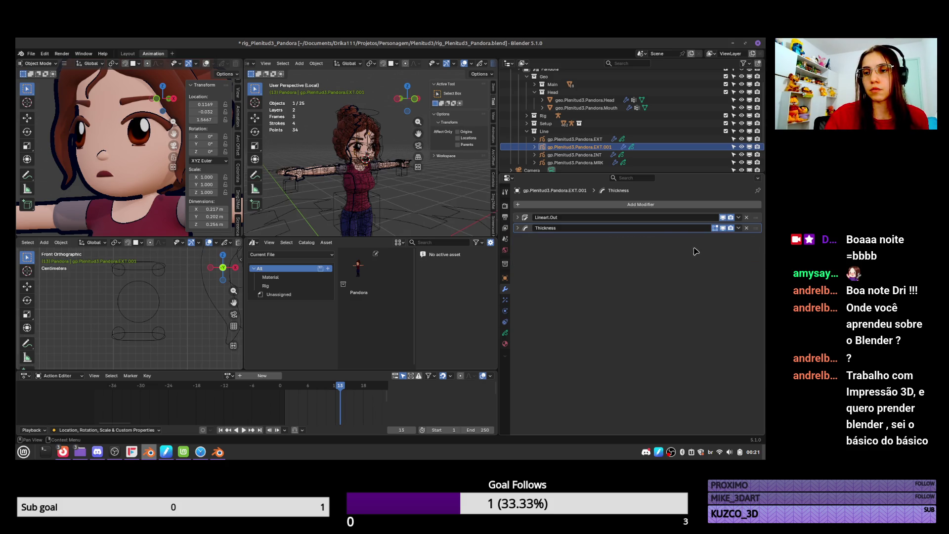
click(518, 229)
click(741, 252)
text(/2)
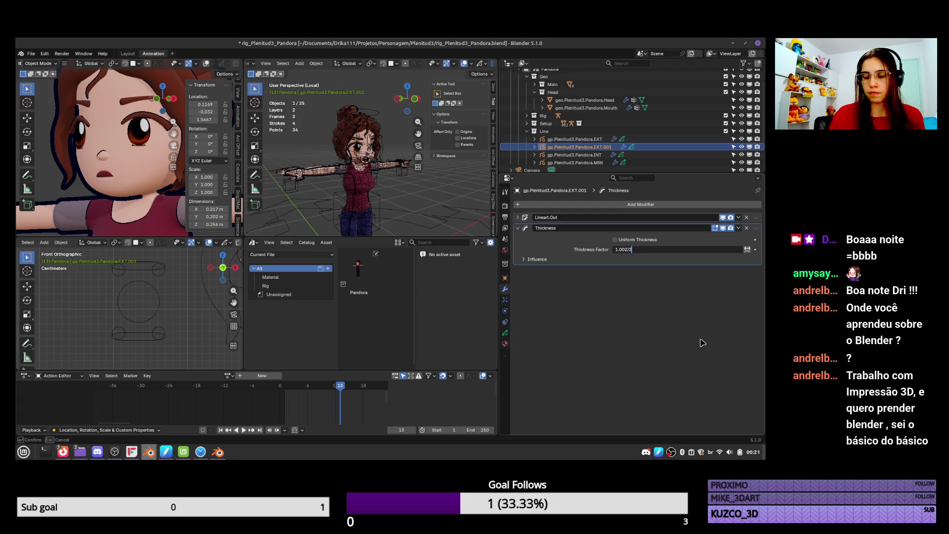
key(Return)
key(ctrl+s)
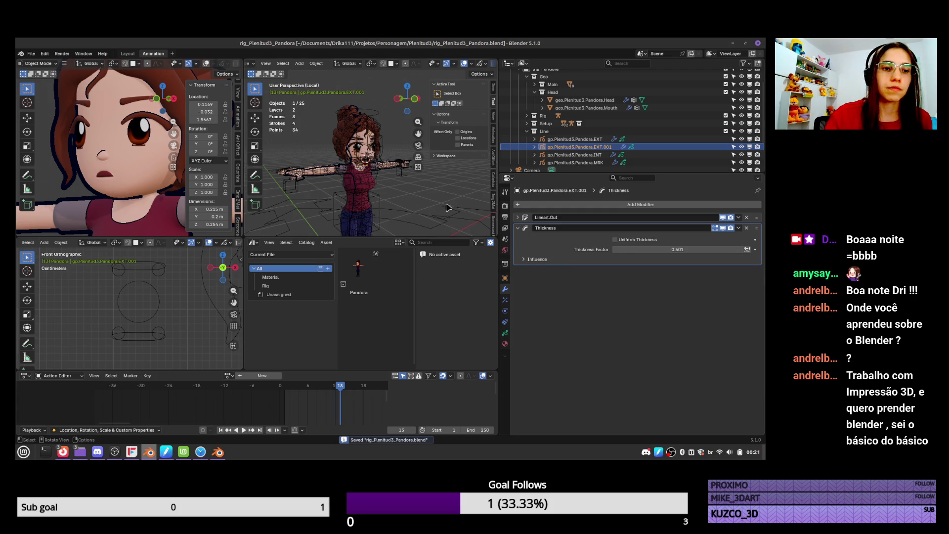
key(alt+Tab)
key(alt+Tab)
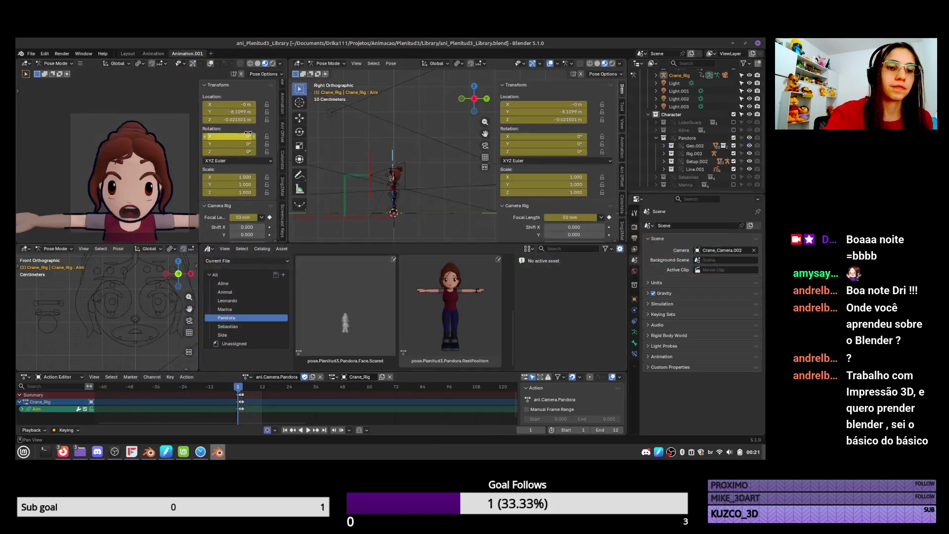
Check the File menu's recent files list and dismiss it
click(31, 53)
mouse_move(54, 78)
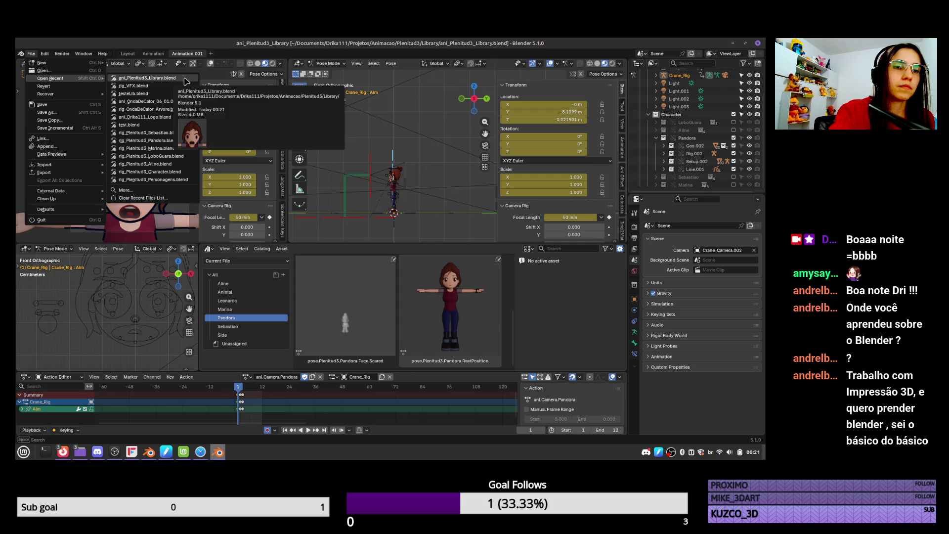
click(506, 316)
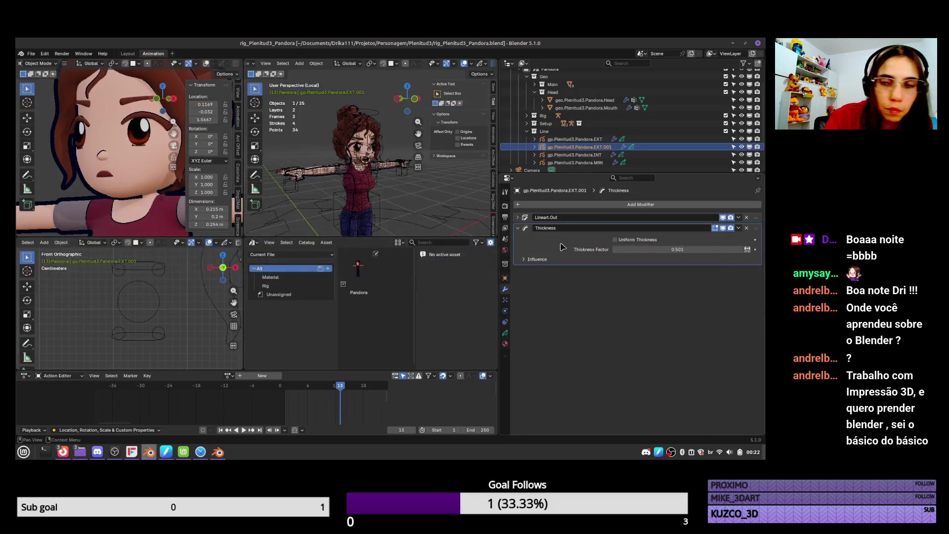
Assign the Black.Blue material to the EXT.001 outline, save, and switch to the library
click(504, 344)
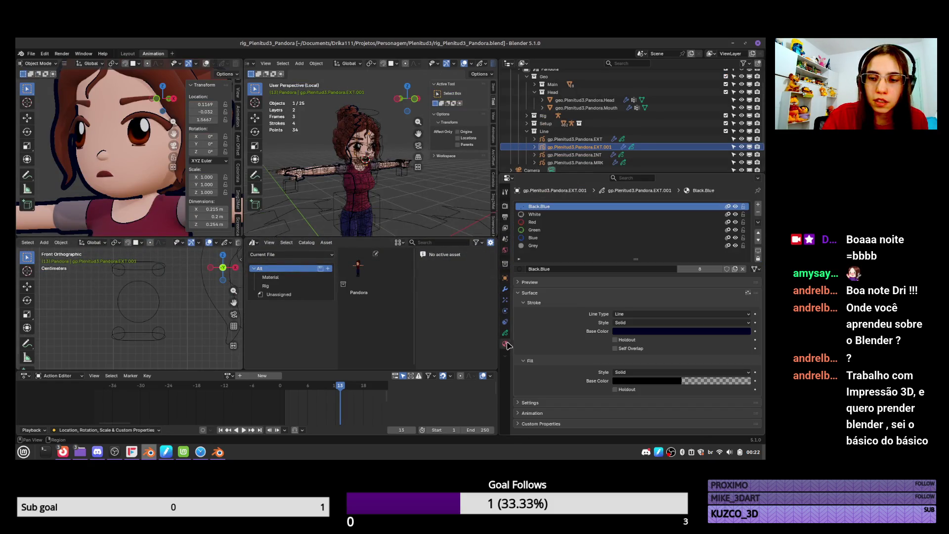
click(521, 269)
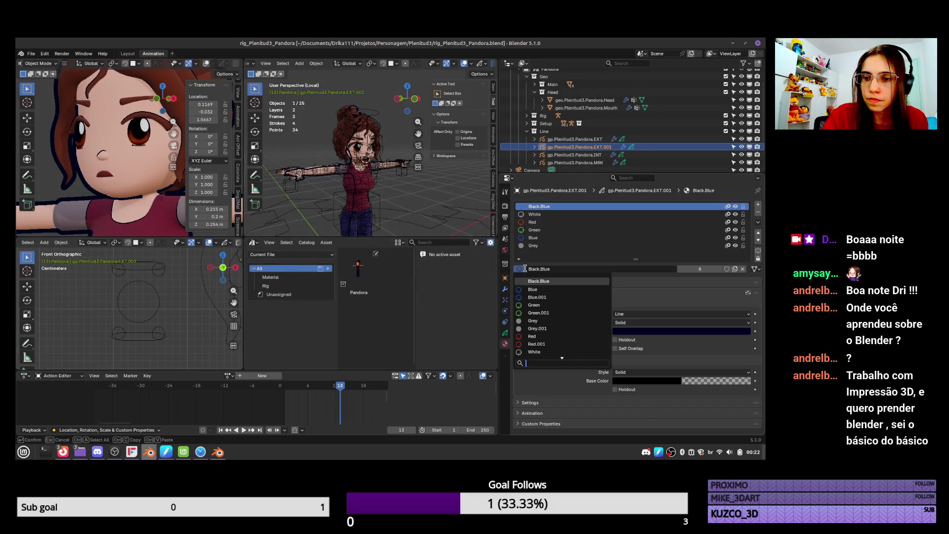
click(552, 280)
key(ctrl+s)
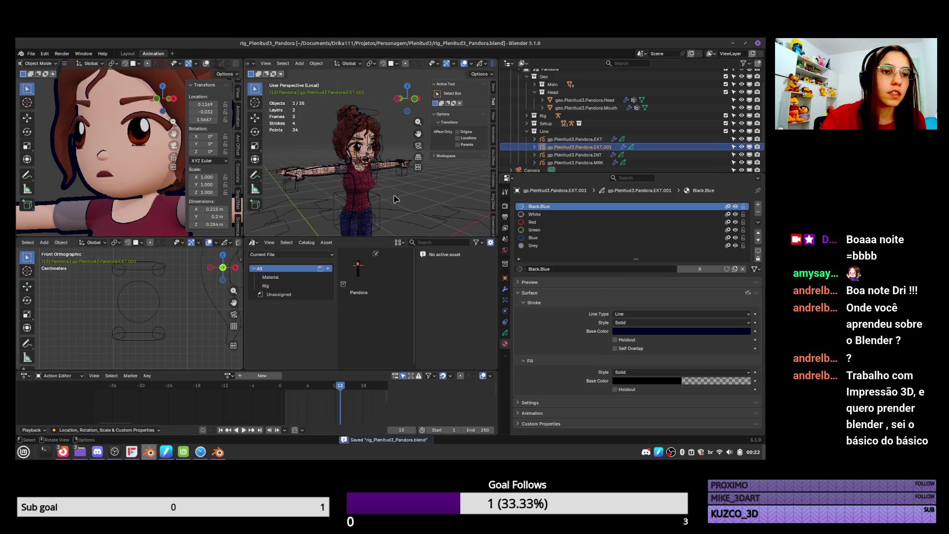
key(alt+Tab)
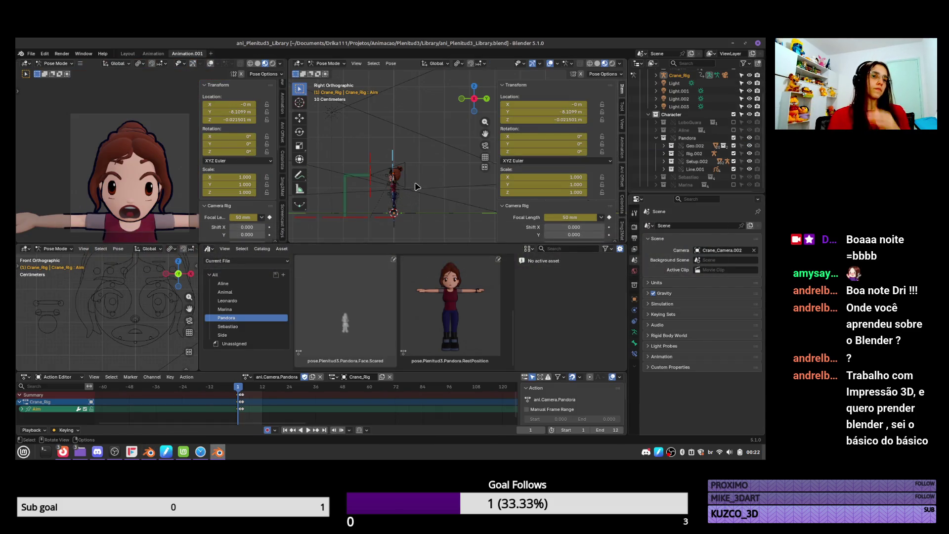
click(656, 138)
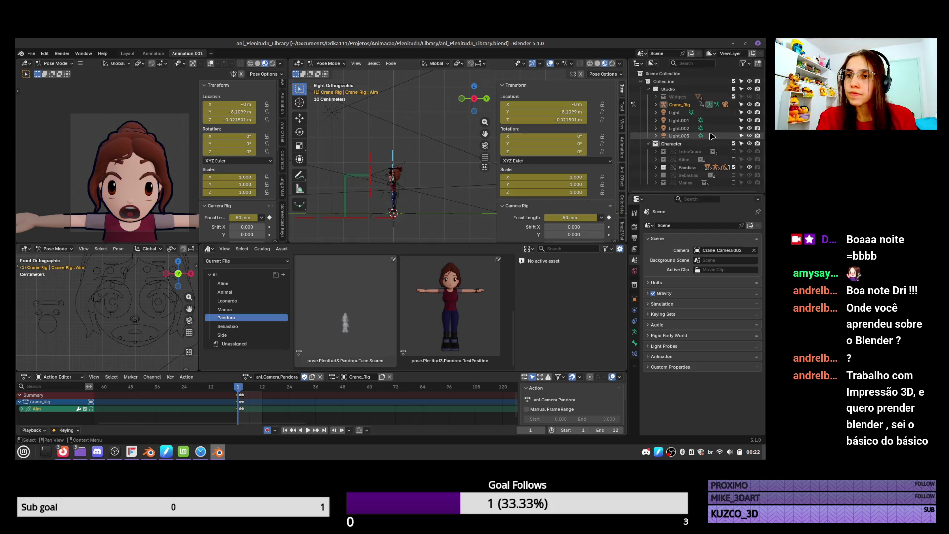
click(657, 168)
scroll(717, 149, down, 3)
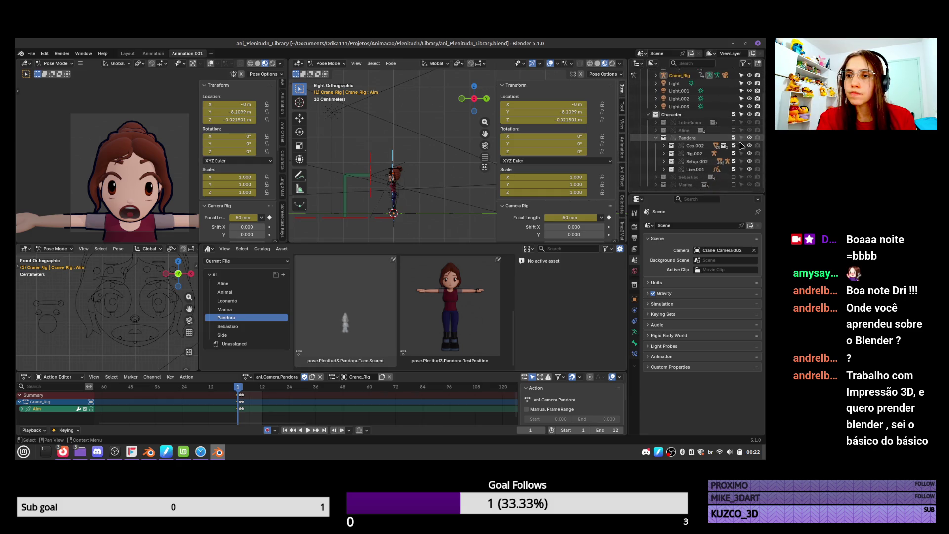
scroll(732, 161, up, 2)
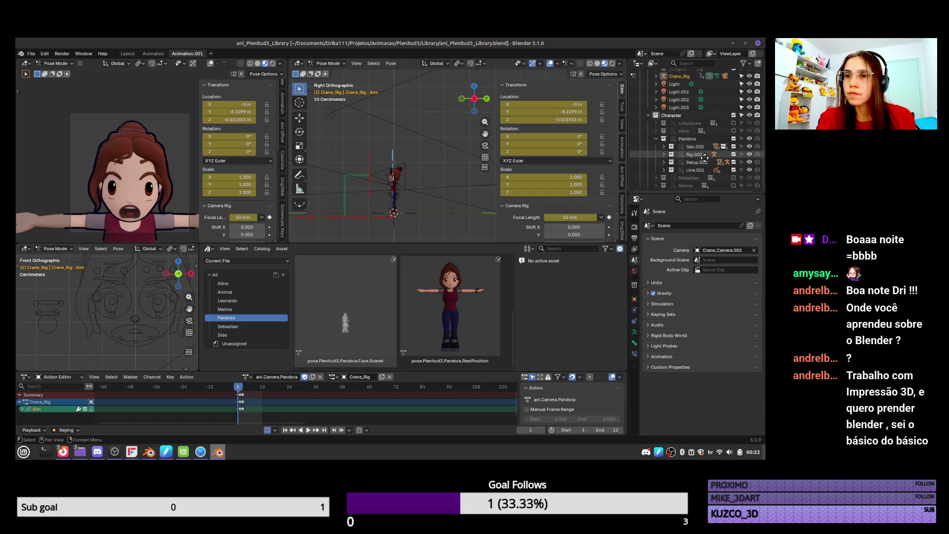
scroll(709, 173, down, 2)
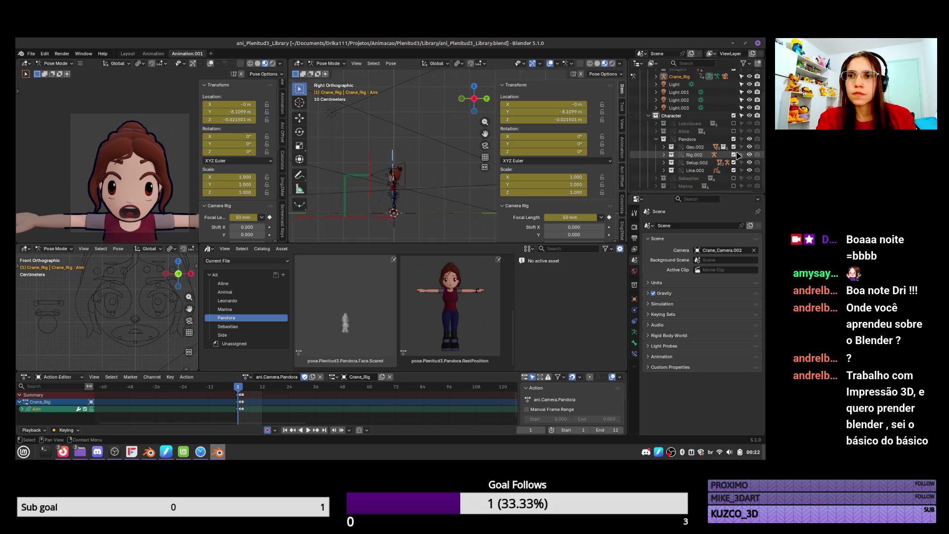
scroll(721, 148, down, 1)
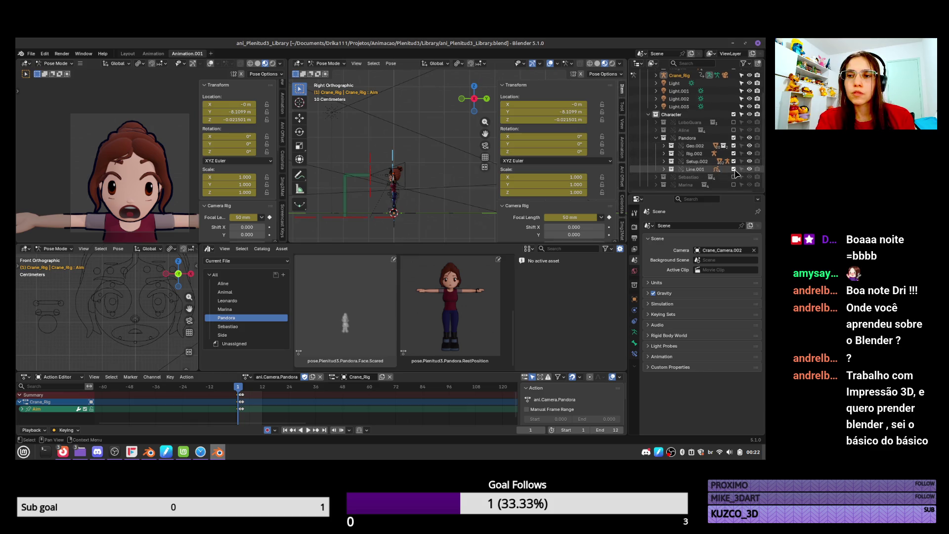
click(733, 169)
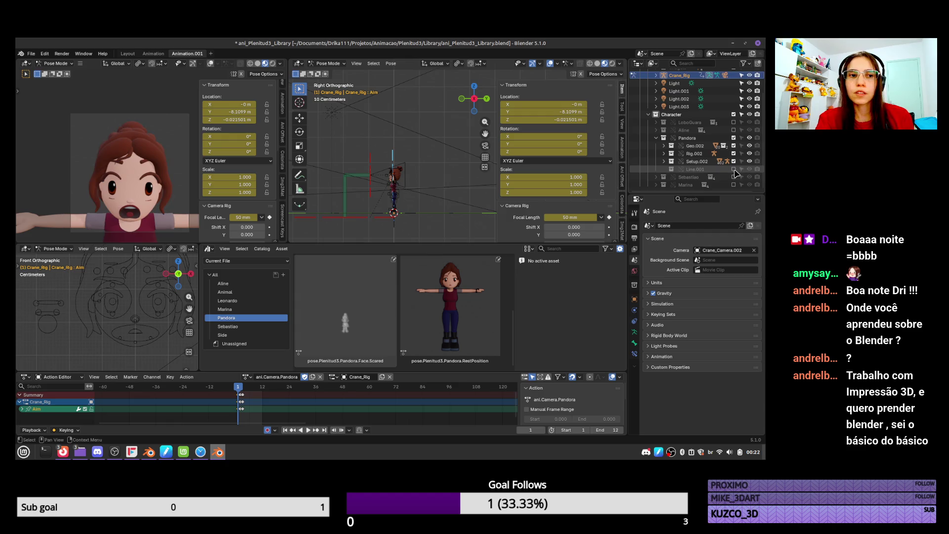
click(733, 169)
click(733, 162)
click(734, 161)
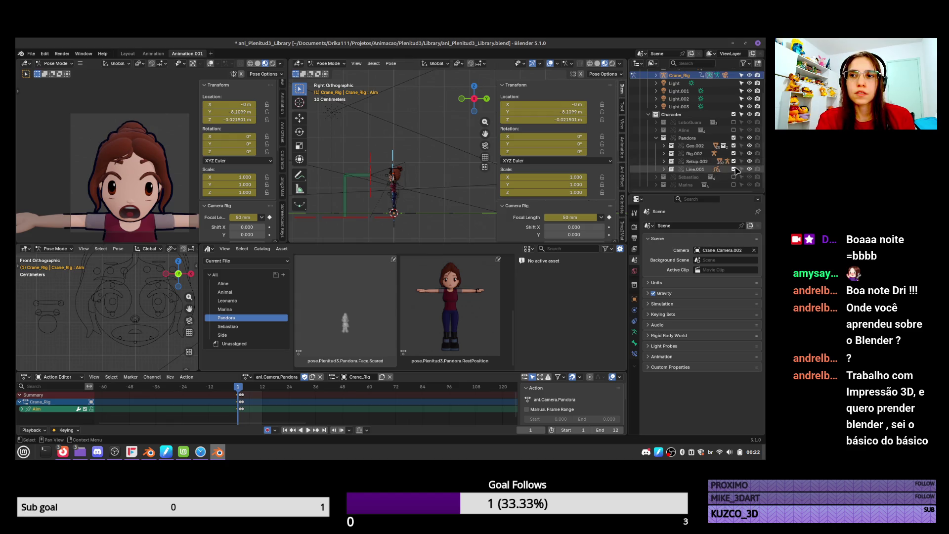
click(734, 169)
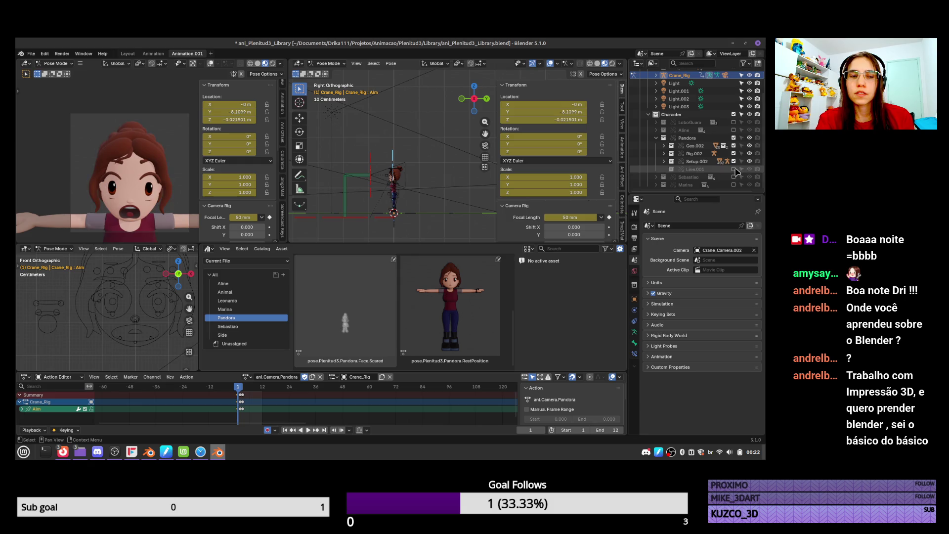
click(734, 169)
click(734, 169)
click(735, 169)
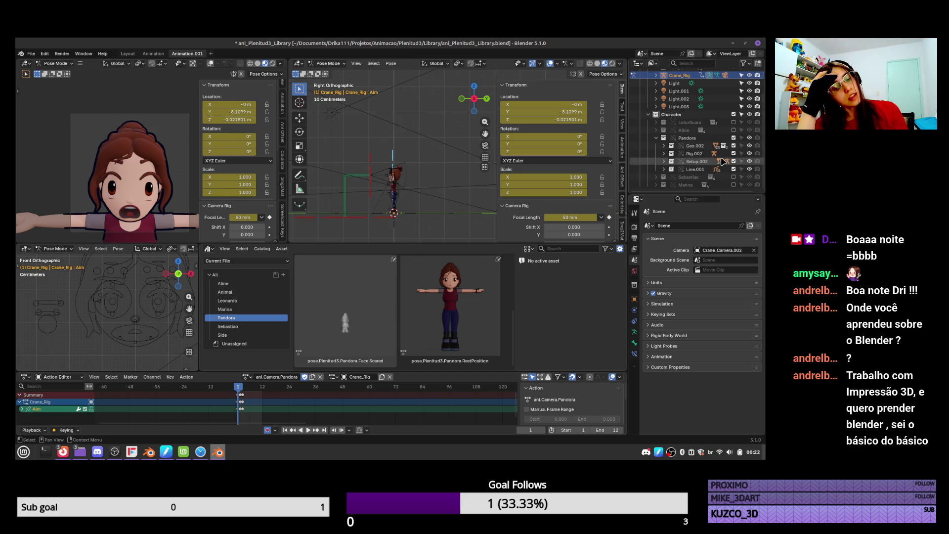
key(alt+Tab)
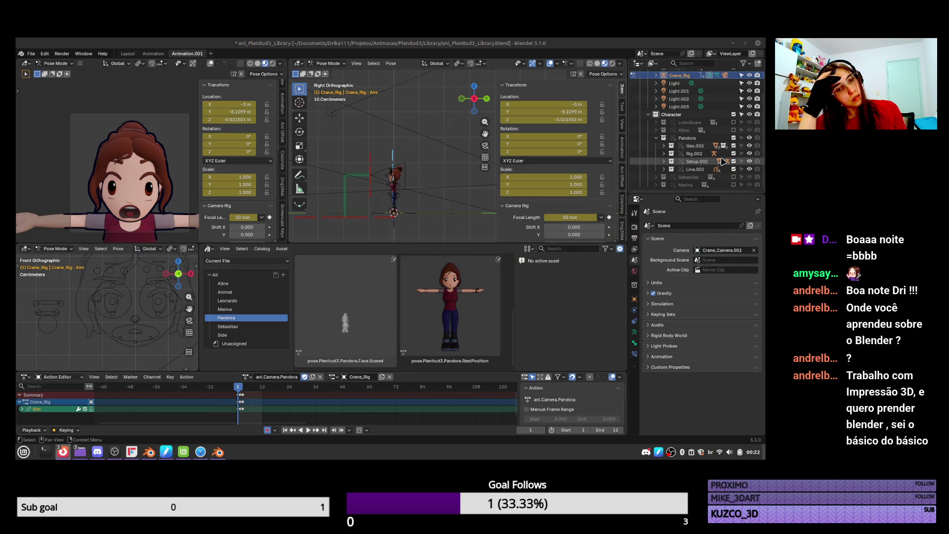
key(alt+Tab)
Cycle through the open windows looking for the Pandora rig file
key(alt+Tab)
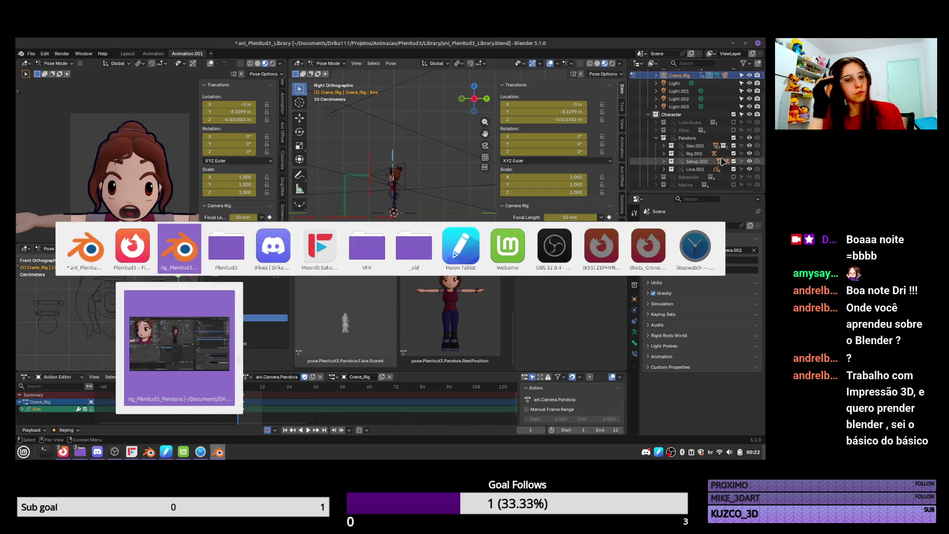
key(alt+Tab)
key(alt+Tab)
key(alt+shift+Tab)
key(alt+shift+Tab)
key(alt+Tab)
key(alt+Tab)
key(alt+Tab)
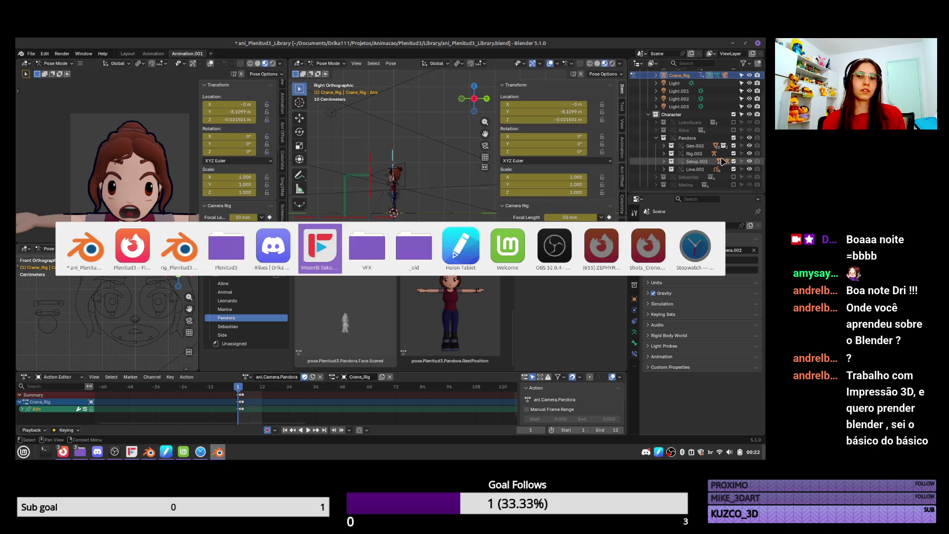
key(alt+Tab)
key(alt+Tab)
key(alt+Tab)
key(alt+Tab)
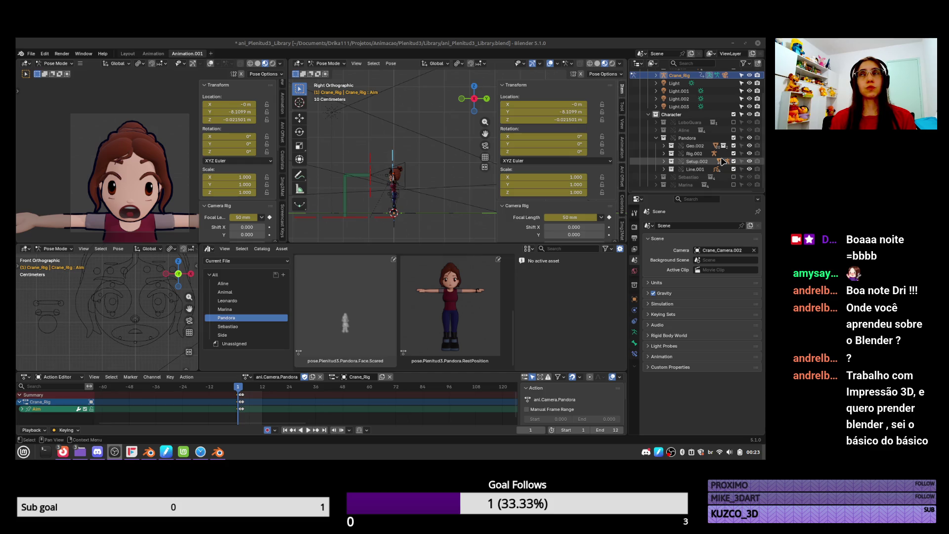
Switch over to Firefox and focus the address bar for a new web address
key(alt+Tab)
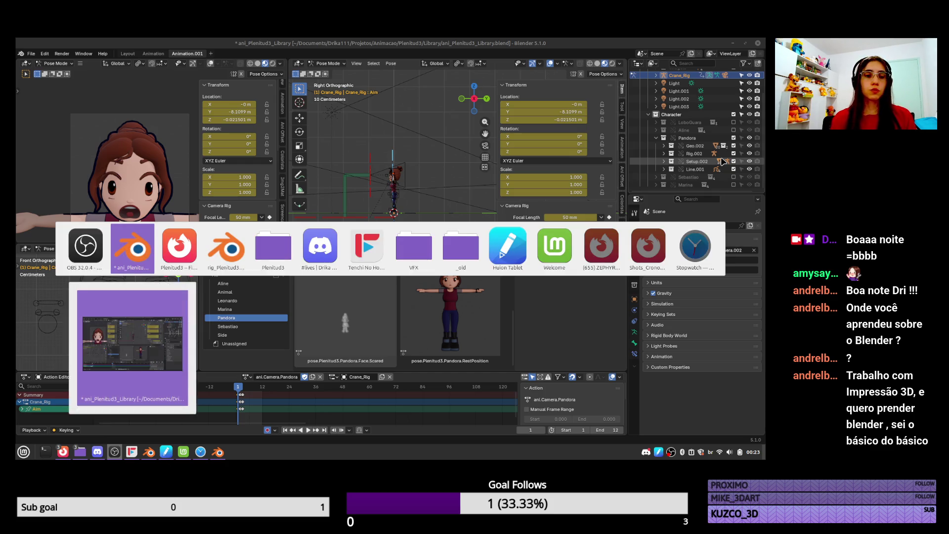
key(Tab)
key(Tab)
key(shift+Tab)
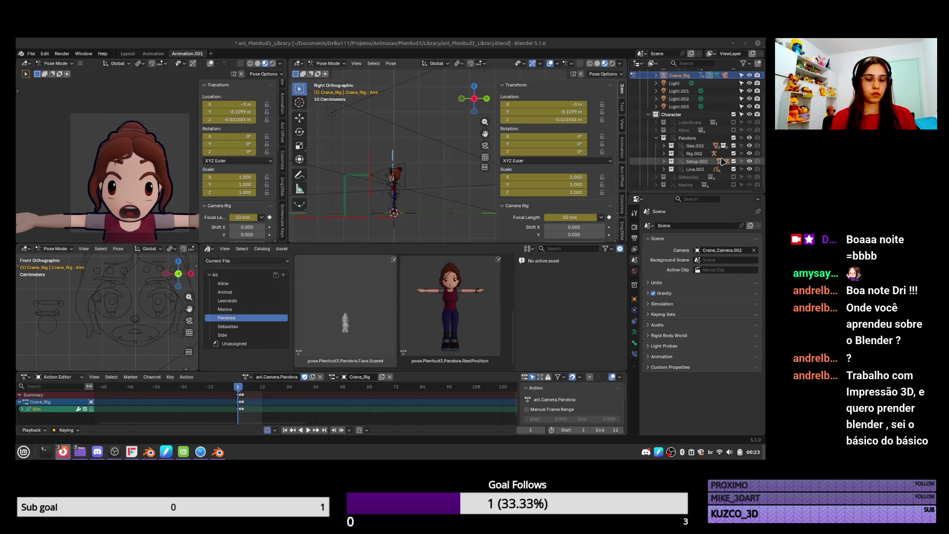
key(alt+Tab)
key(ctrl+l)
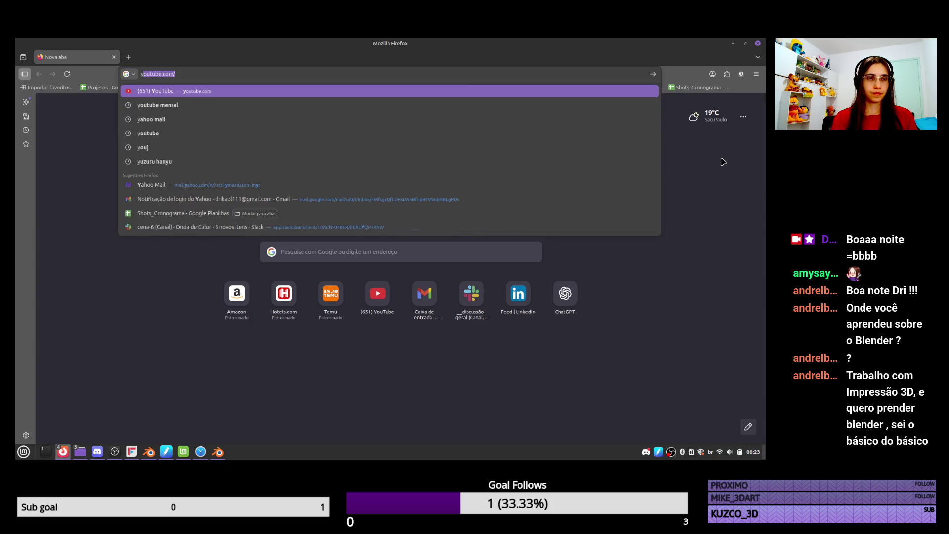
Search 'blender studio' and open the Blender Studio site, dismissing the translation prompt
text(s)
key(BackSpace)
key(BackSpace)
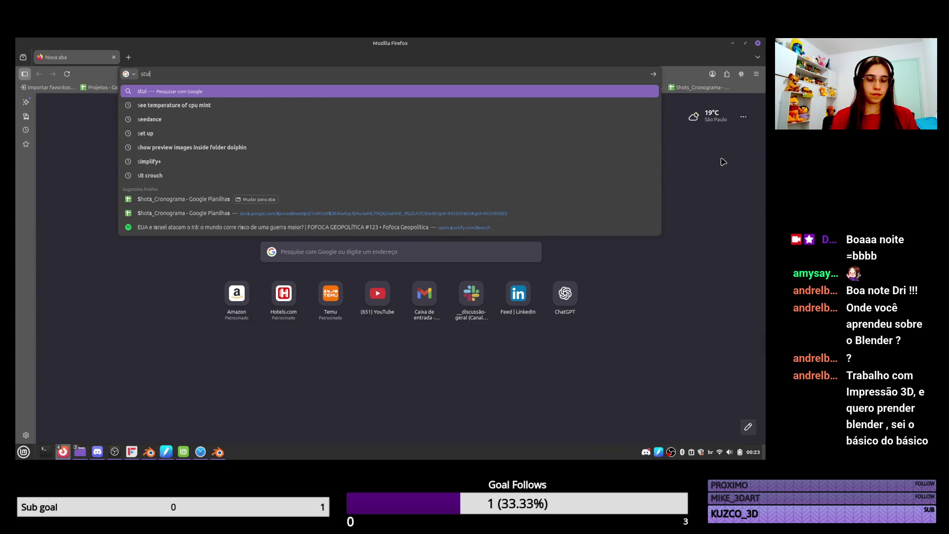
text(blender stu)
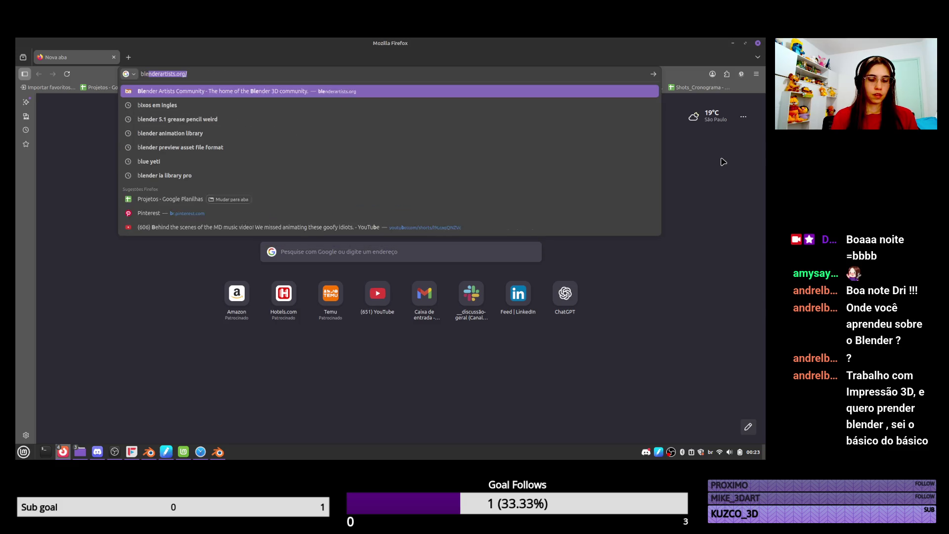
text(dio)
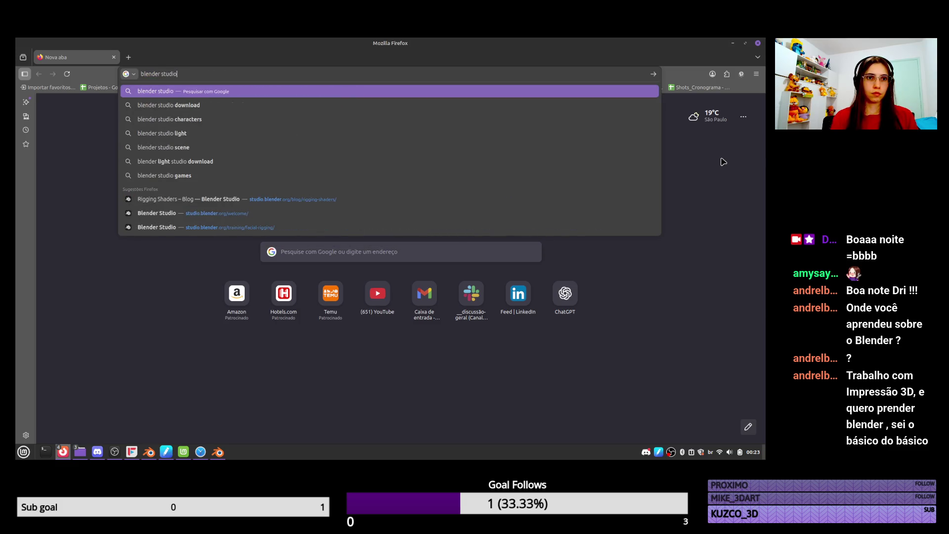
key(Up)
key(Up)
key(Return)
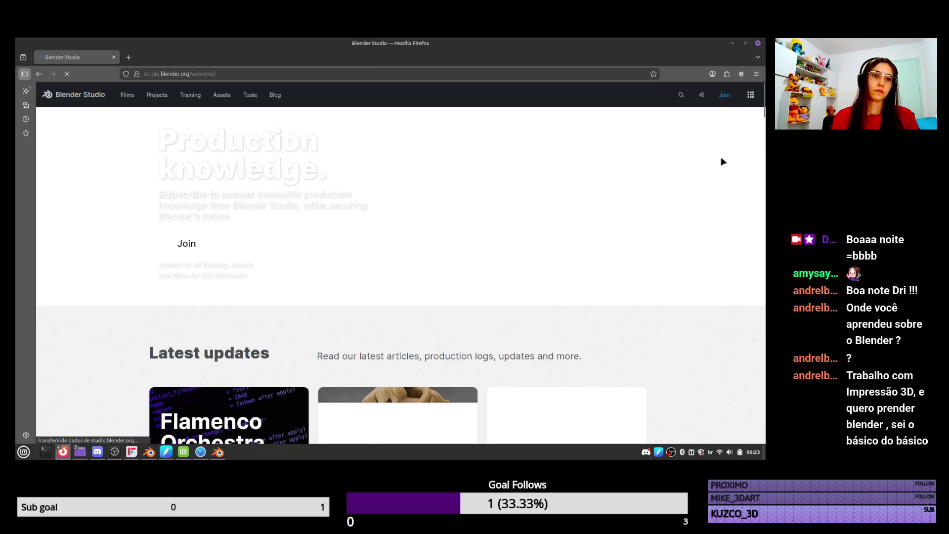
click(723, 161)
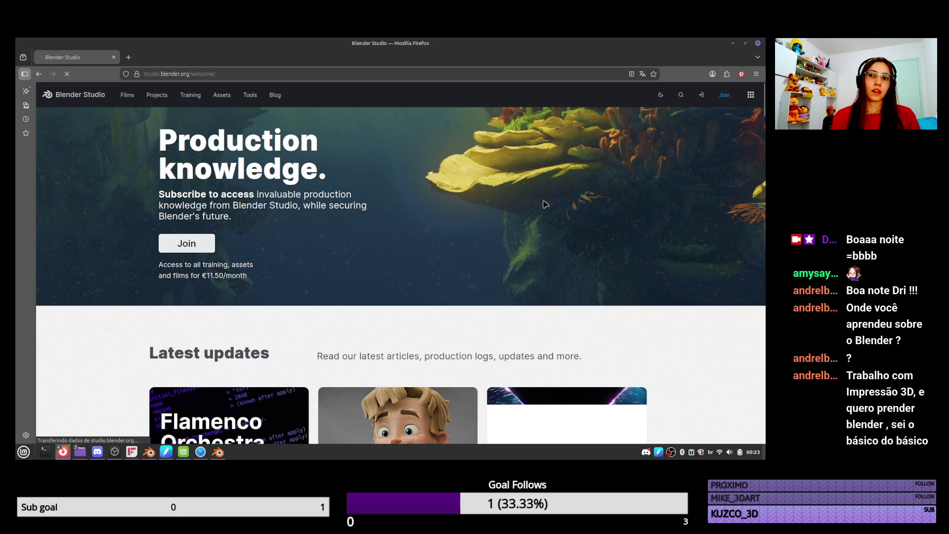
Open the 3D Printing with Blender course from Training and select its page address
click(193, 95)
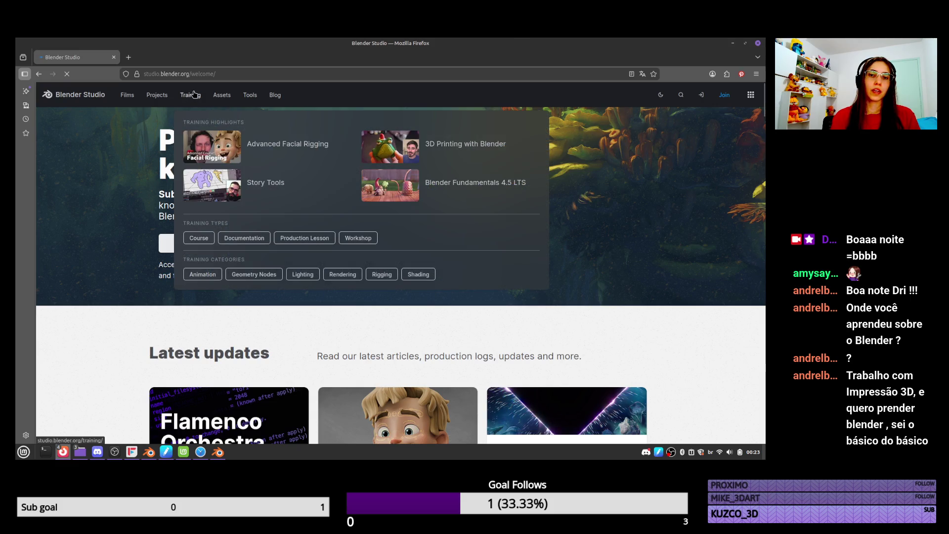
scroll(376, 257, up, 3)
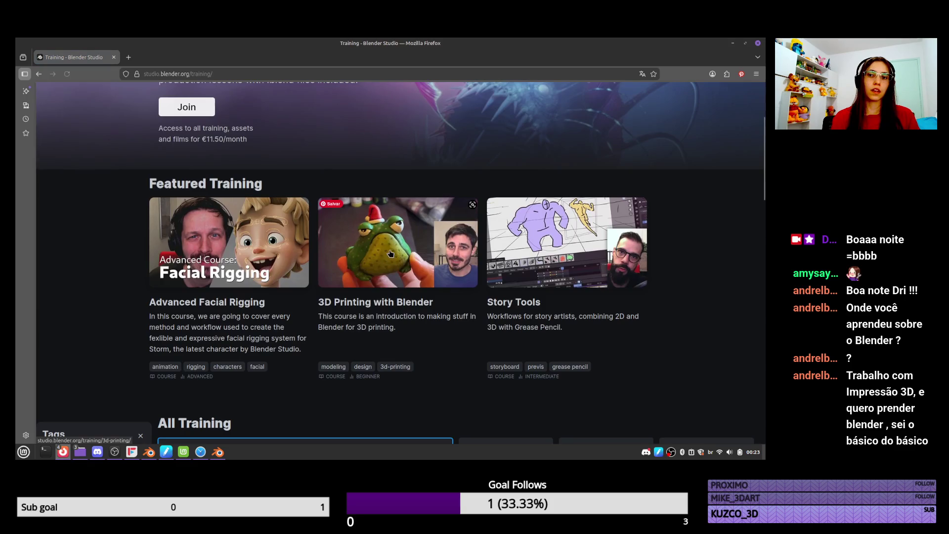
click(405, 272)
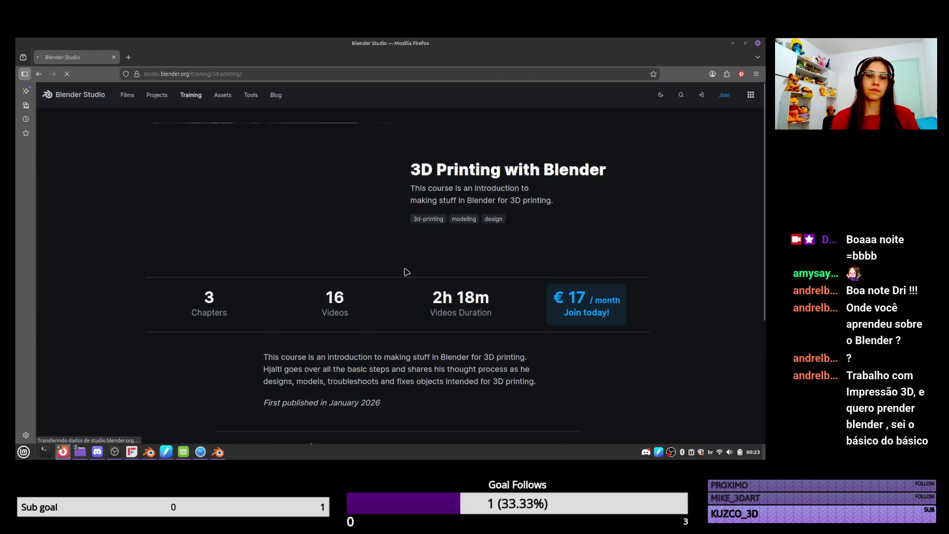
scroll(398, 328, down, 4)
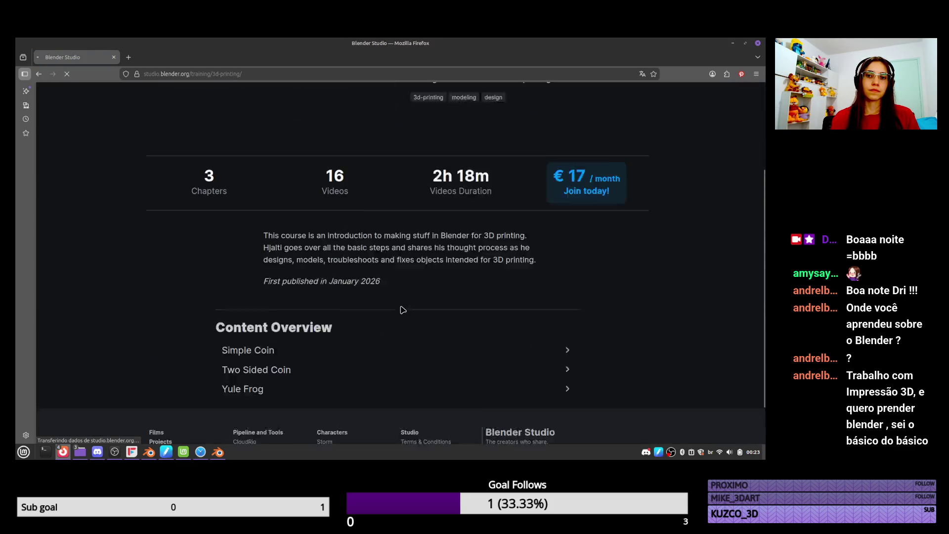
scroll(346, 338, up, 4)
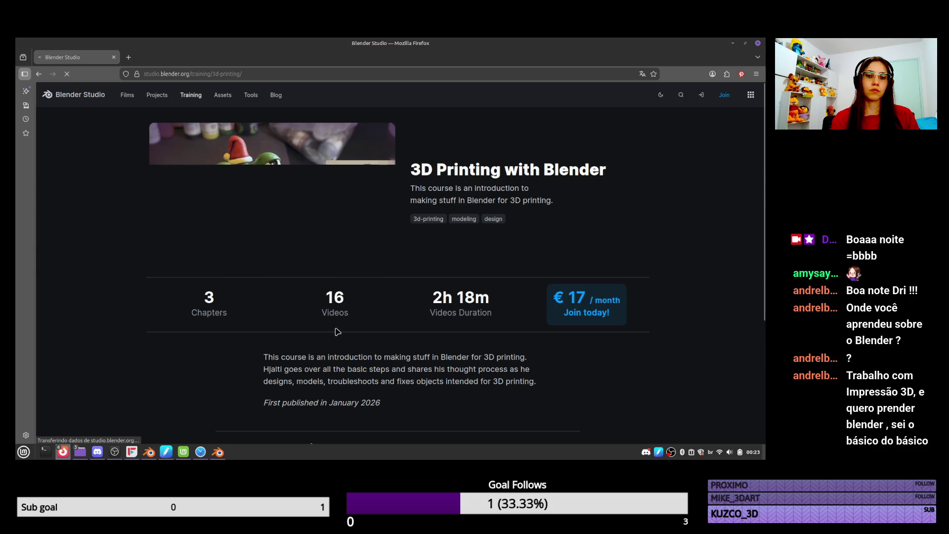
scroll(356, 351, down, 1)
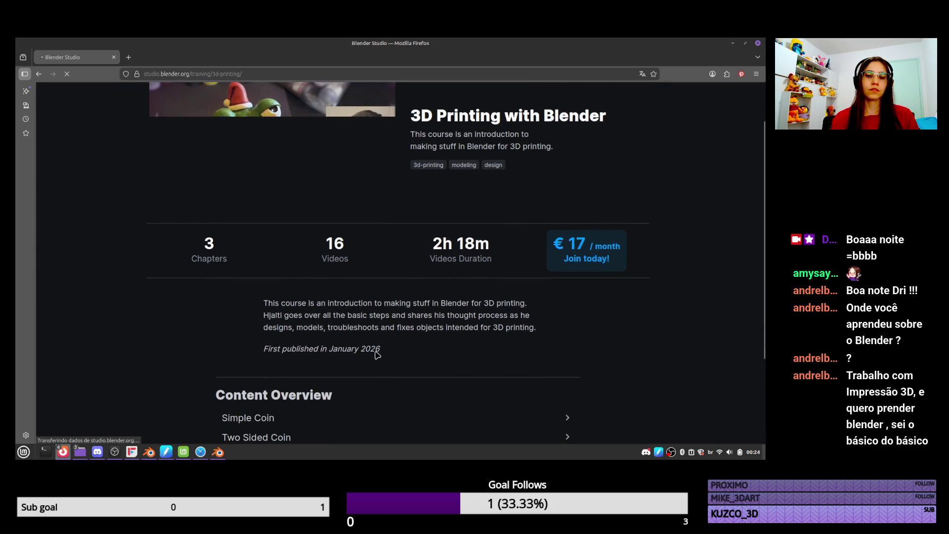
click(190, 74)
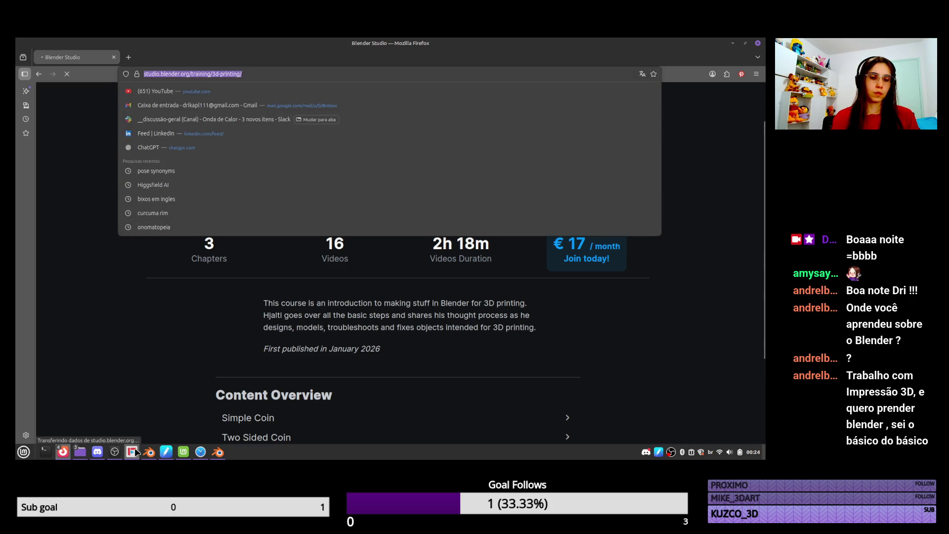
Visit the Discord window, then return to the Blender Studio Training catalogue
mouse_move(119, 452)
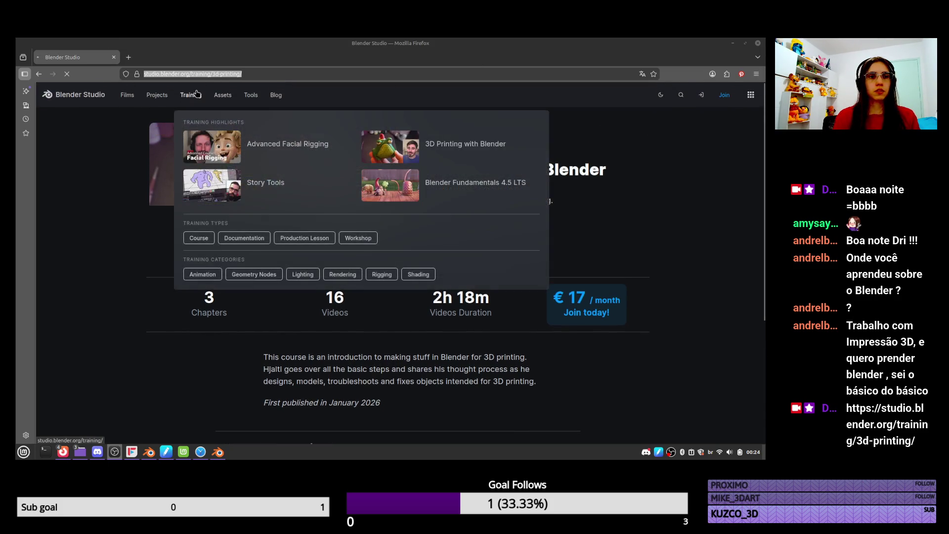
mouse_move(212, 95)
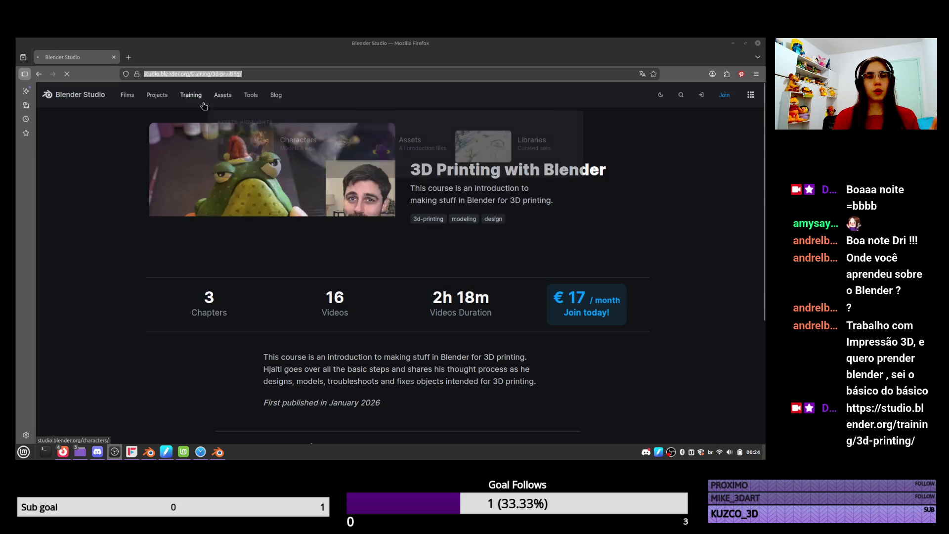
click(97, 452)
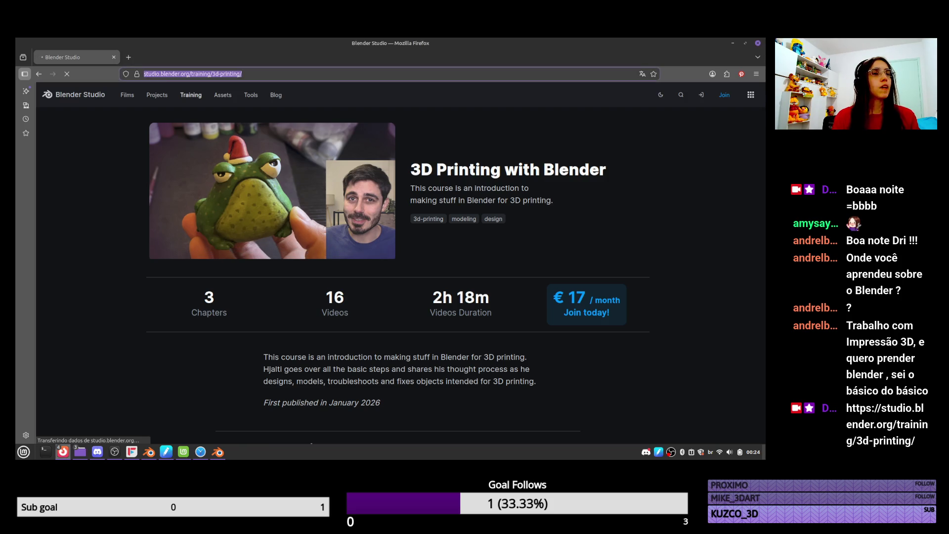
click(114, 451)
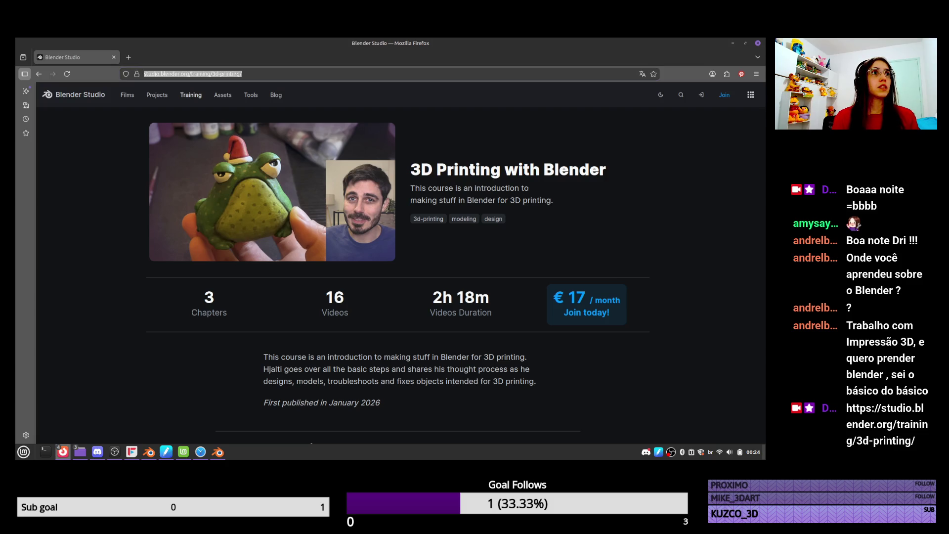
click(757, 43)
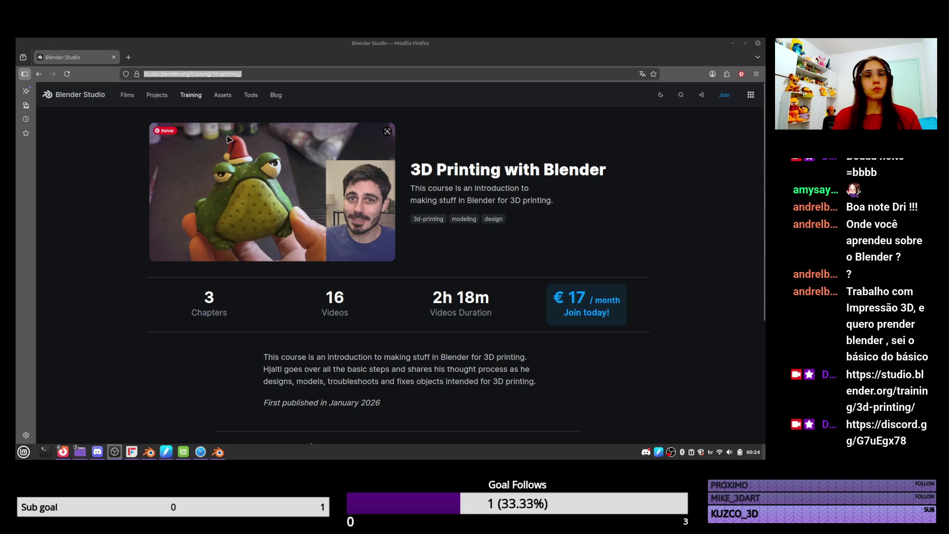
click(192, 94)
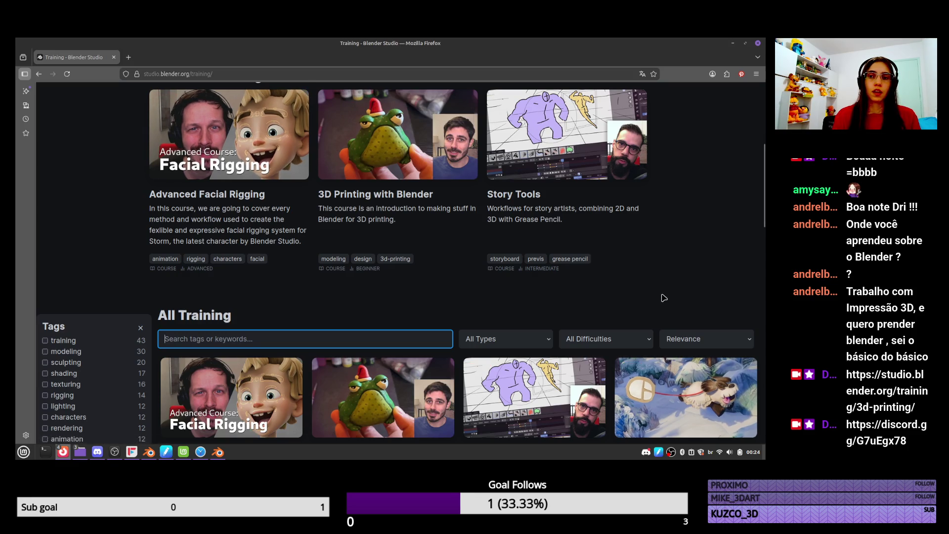
Scroll through the All Training course cards, then open the Character library
scroll(540, 344, down, 2)
scroll(540, 345, down, 3)
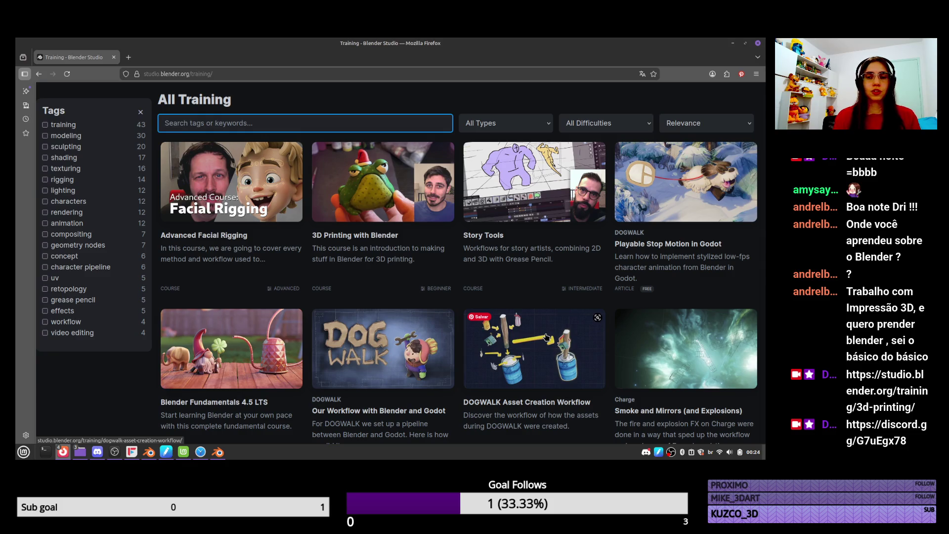
scroll(365, 287, down, 3)
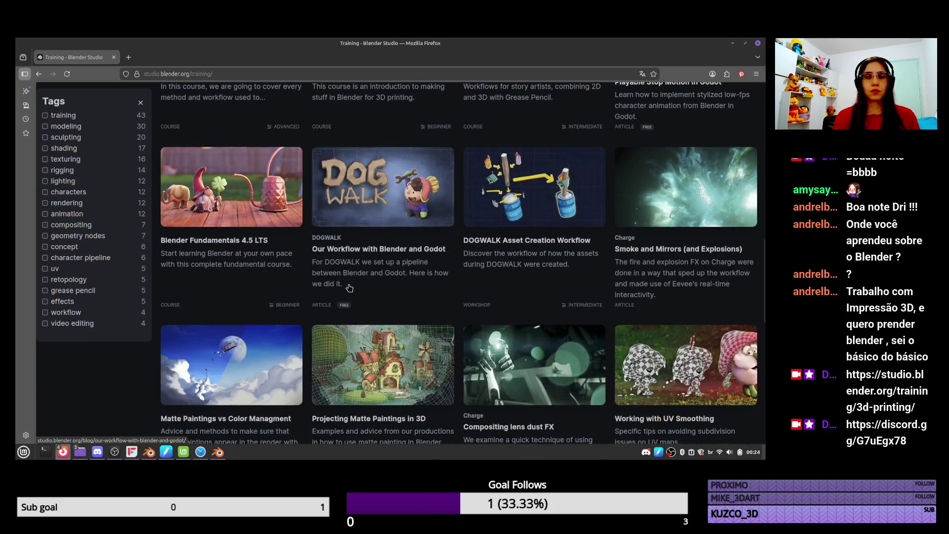
scroll(350, 288, down, 1)
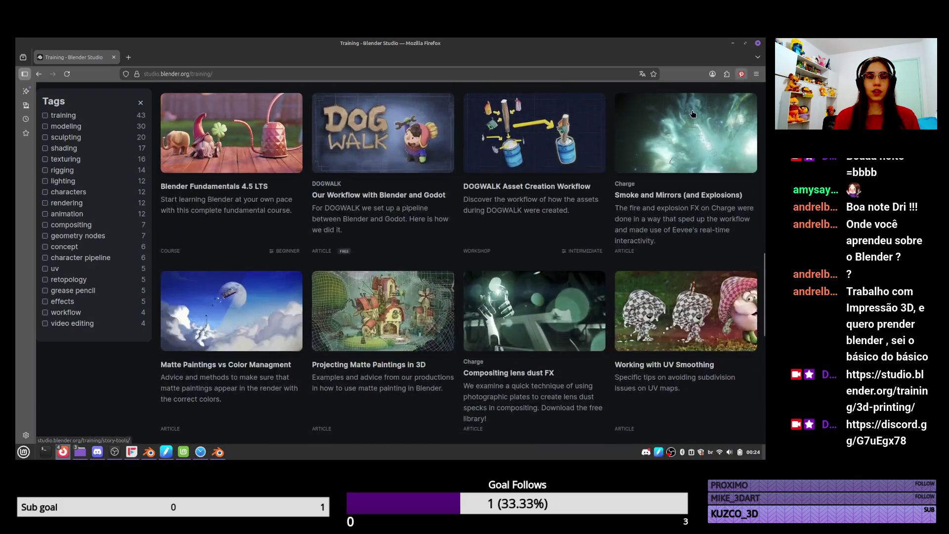
scroll(316, 331, up, 3)
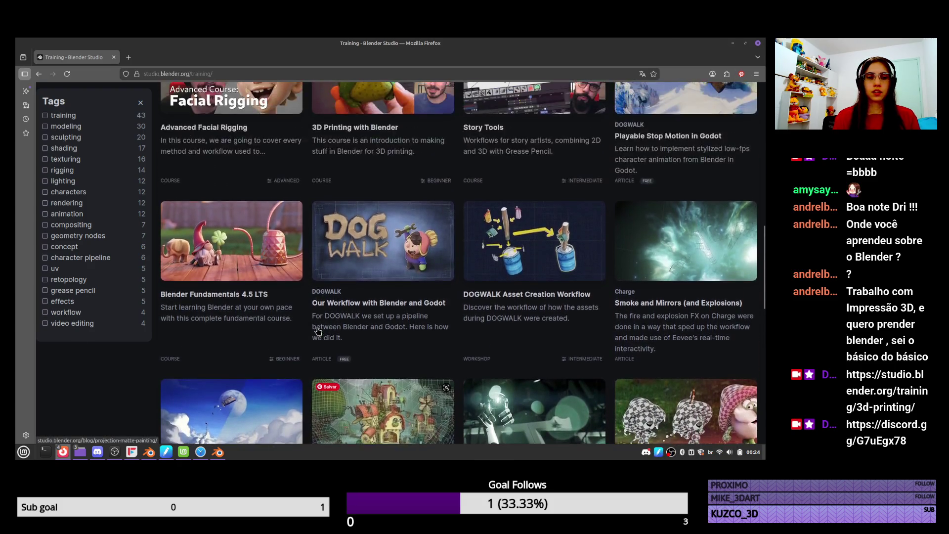
scroll(317, 331, down, 4)
scroll(538, 319, down, 3)
scroll(538, 320, down, 5)
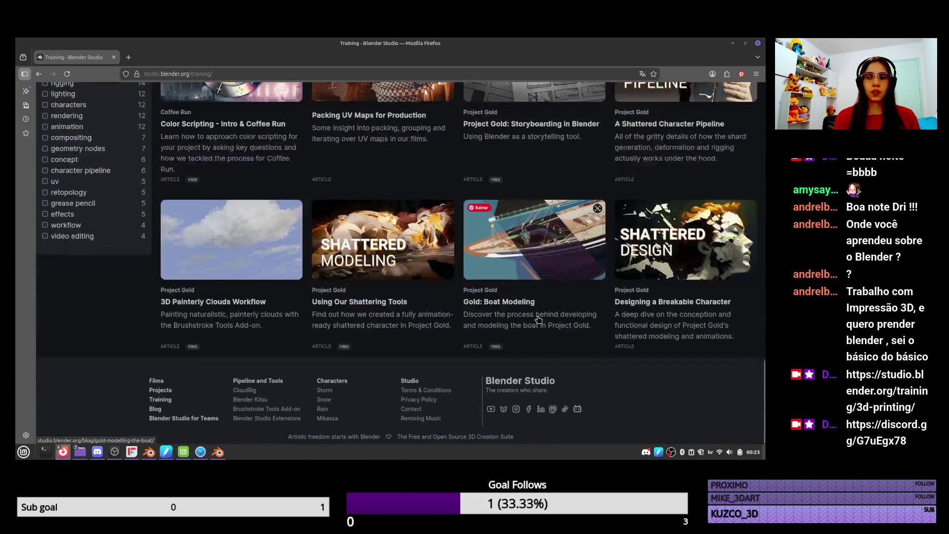
scroll(539, 321, up, 15)
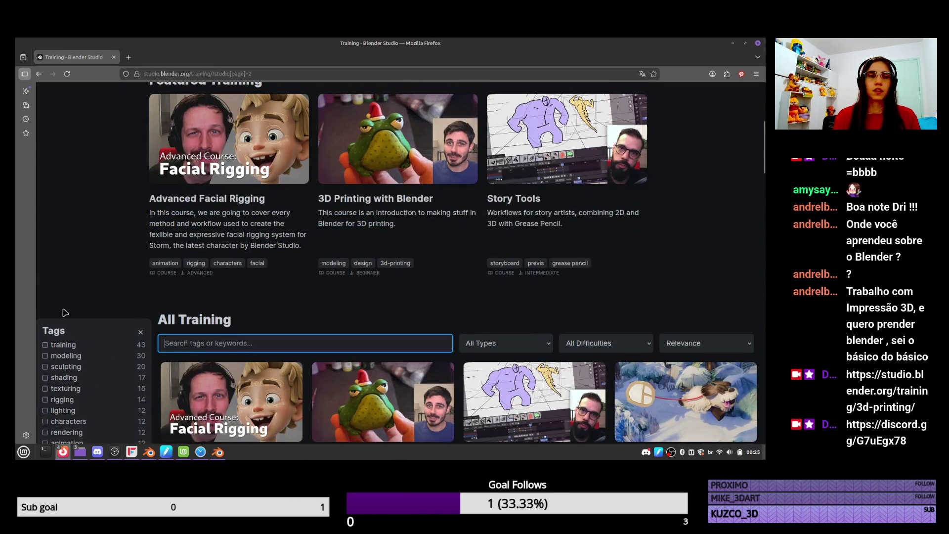
scroll(255, 257, up, 5)
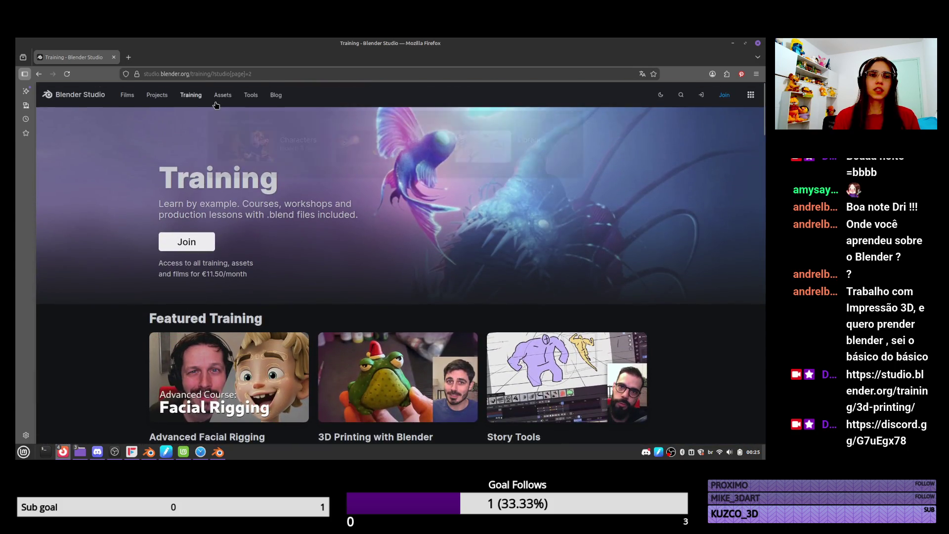
mouse_move(216, 99)
click(292, 146)
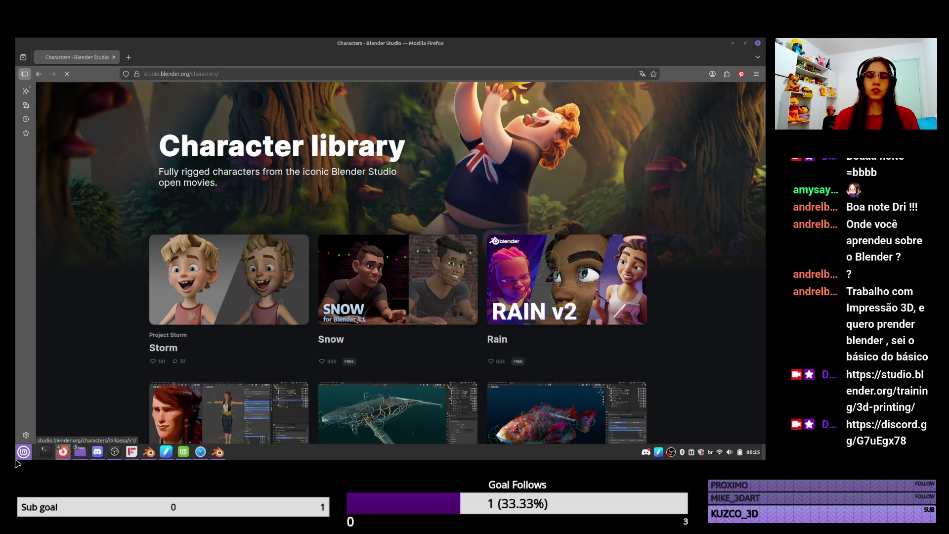
Browse down the Characters gallery and scroll back up to the top of the page
scroll(267, 262, down, 15)
scroll(278, 280, down, 15)
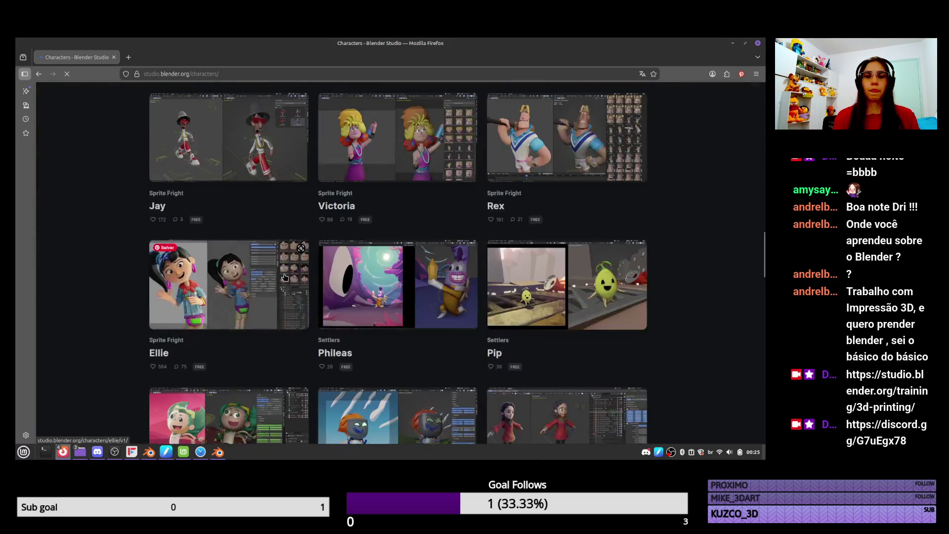
scroll(317, 254, down, 5)
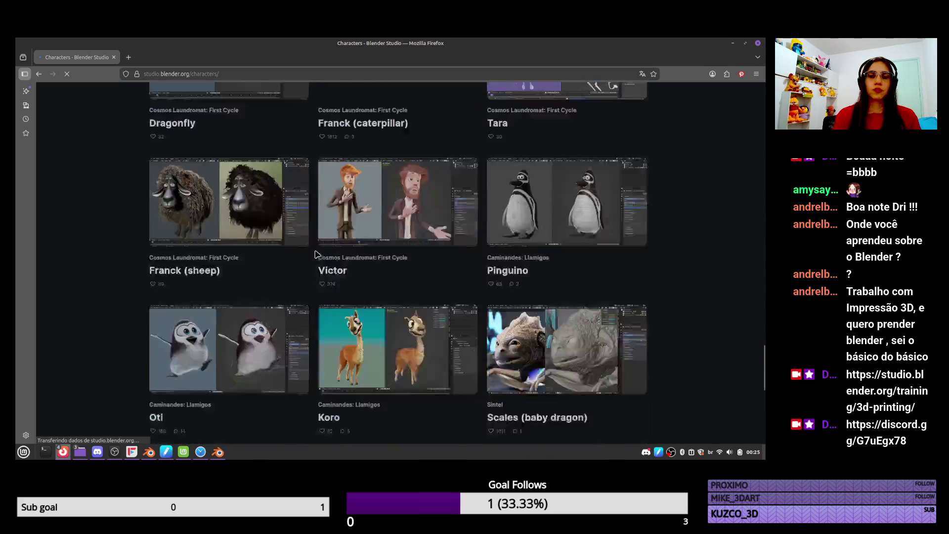
scroll(317, 254, down, 5)
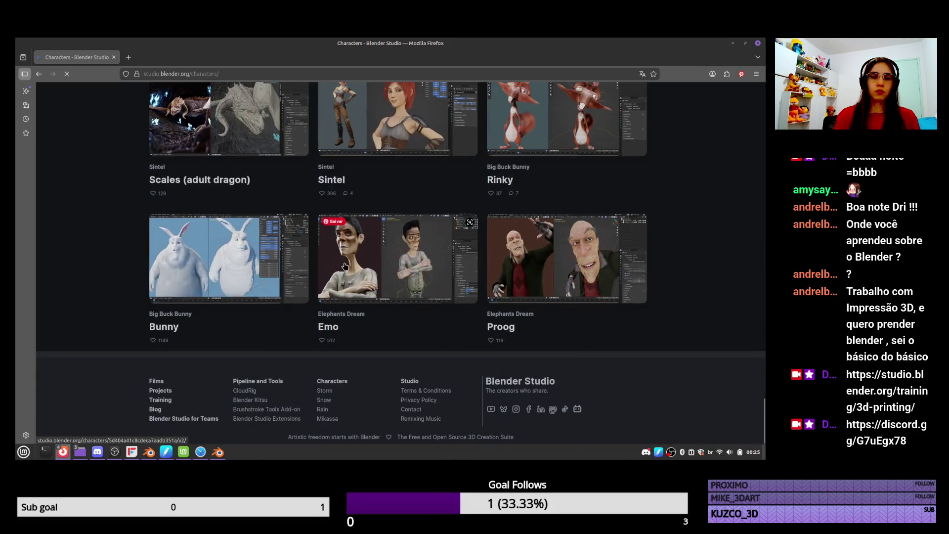
scroll(345, 266, up, 20)
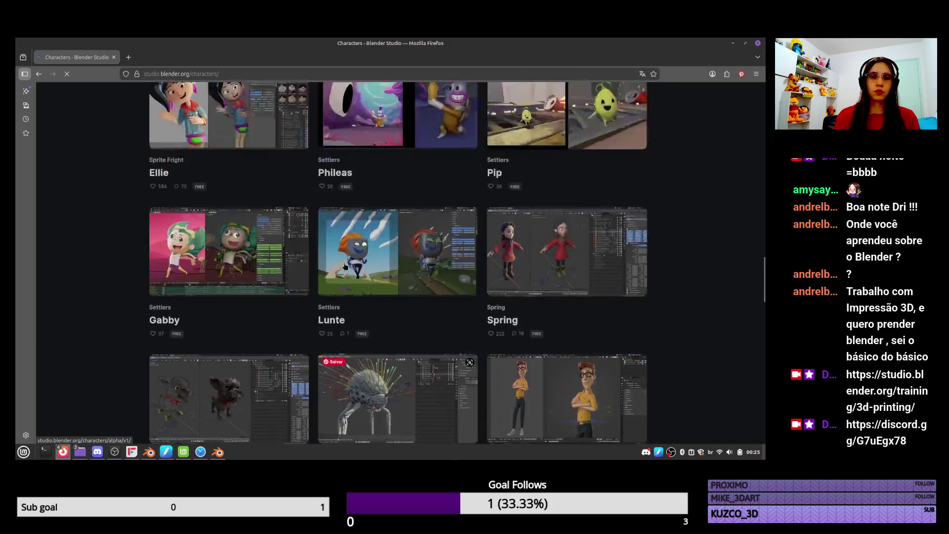
scroll(345, 266, up, 20)
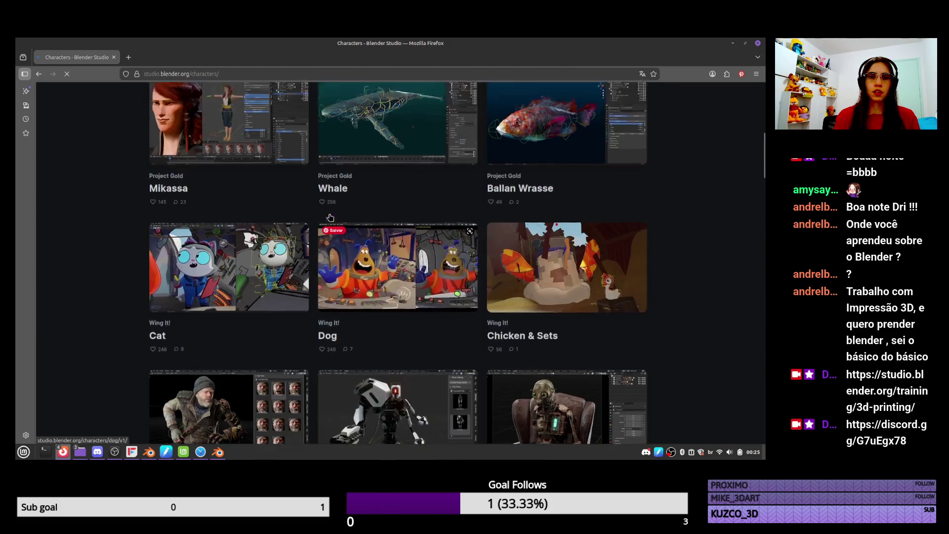
scroll(330, 218, up, 10)
mouse_move(172, 97)
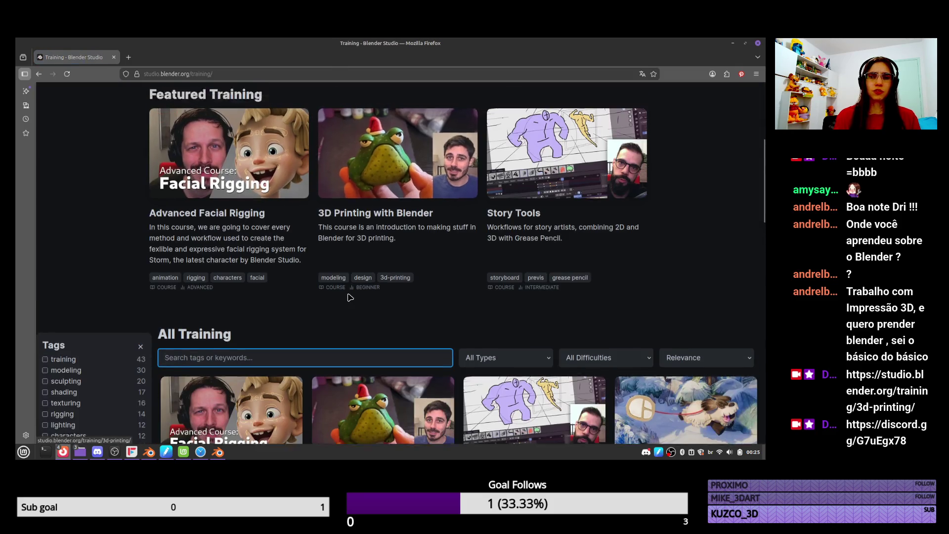
scroll(349, 298, down, 10)
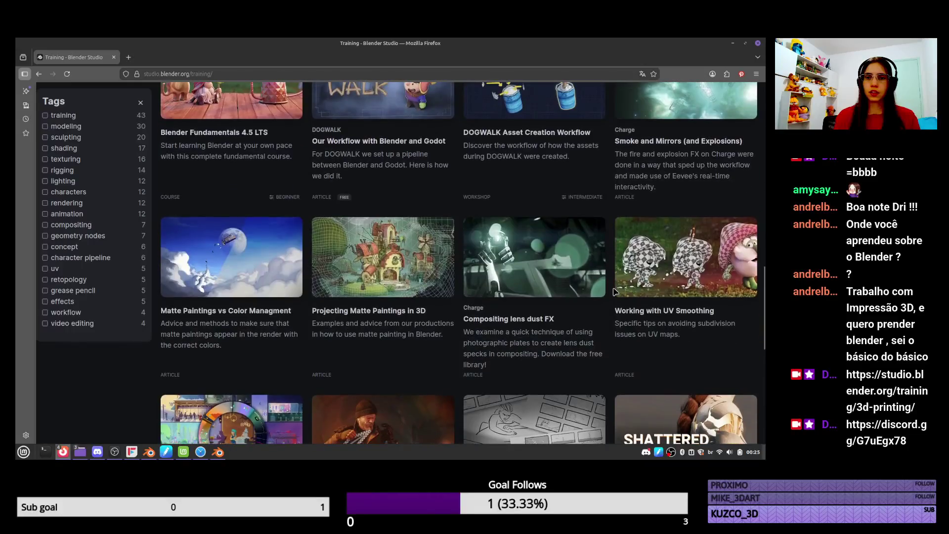
scroll(580, 257, down, 5)
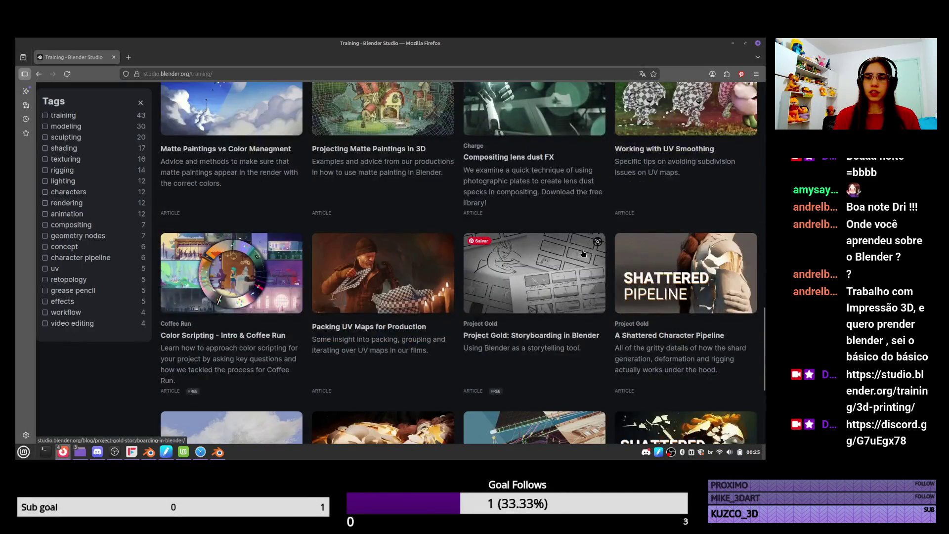
scroll(579, 264, down, 2)
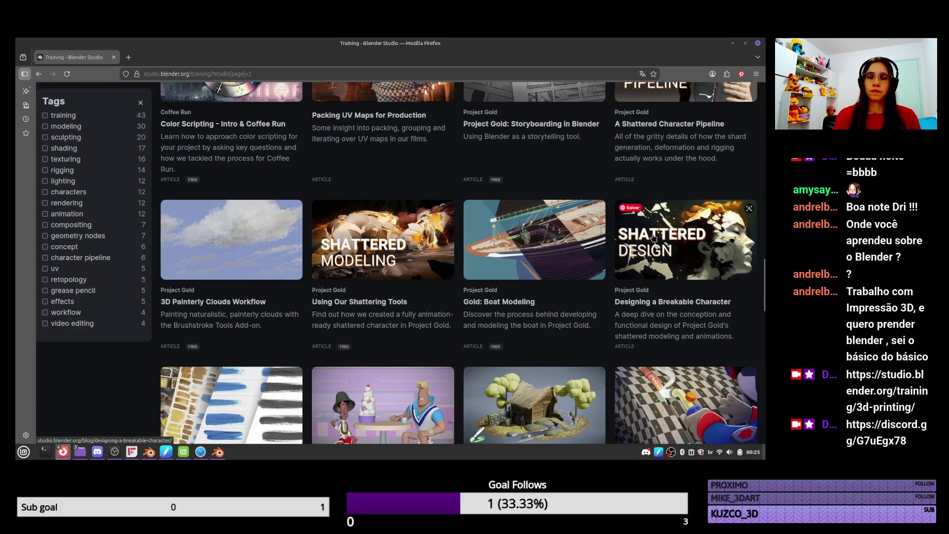
scroll(659, 240, up, 7)
scroll(659, 241, up, 5)
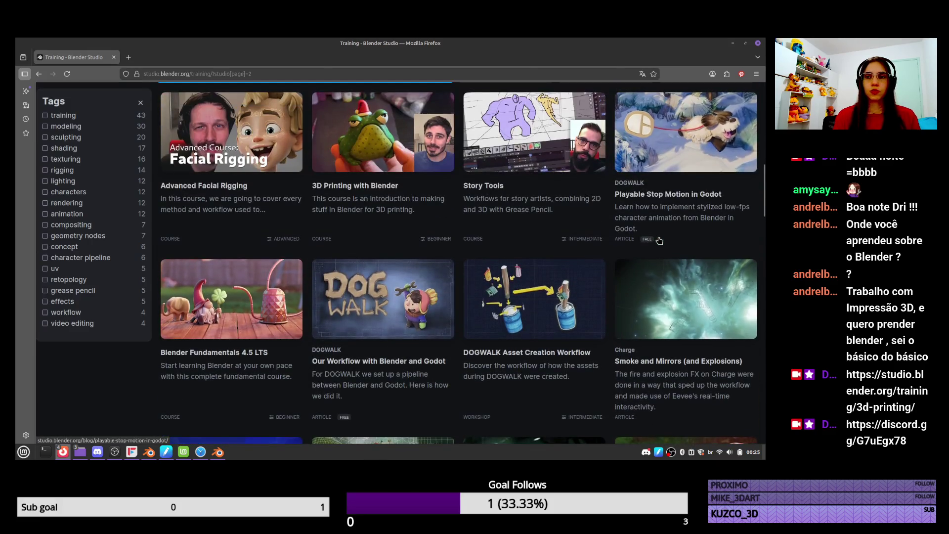
scroll(659, 241, down, 4)
scroll(659, 240, down, 12)
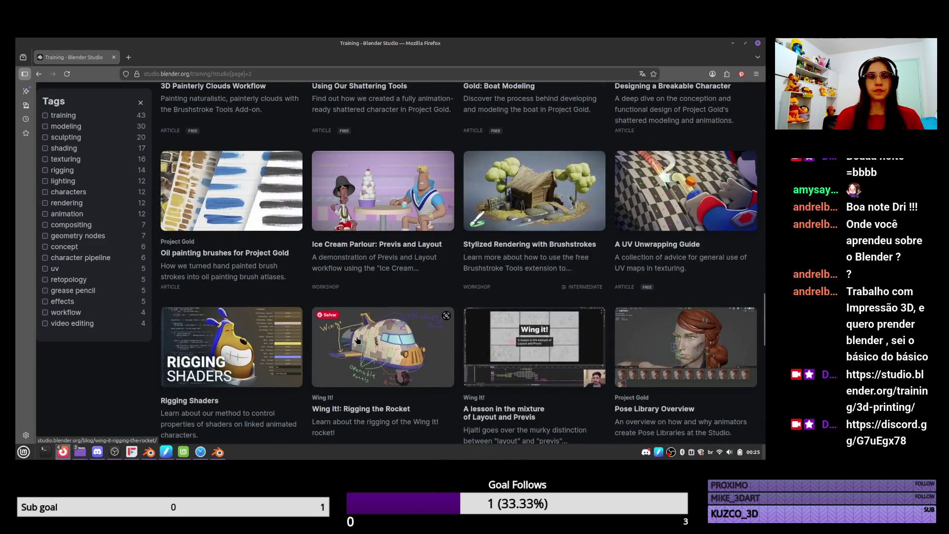
scroll(354, 322, down, 6)
scroll(354, 321, down, 3)
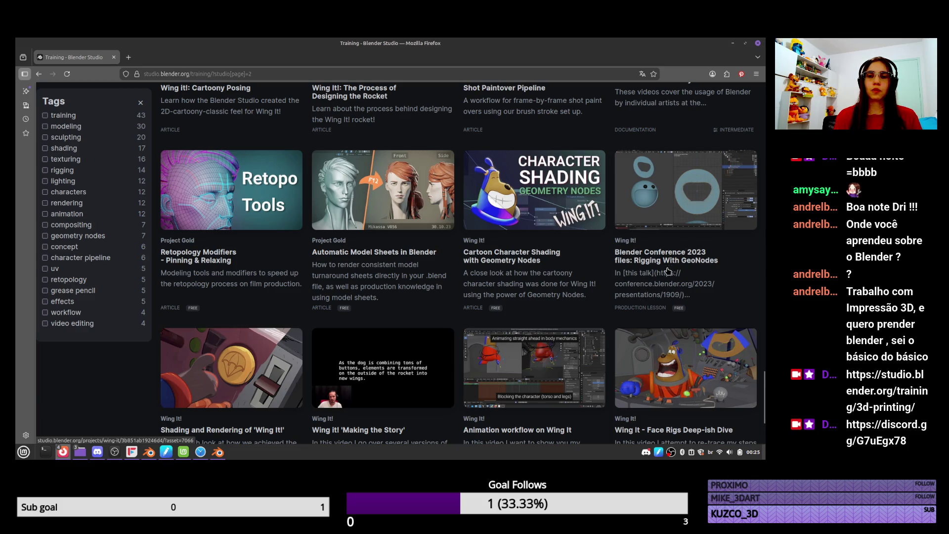
scroll(679, 272, down, 10)
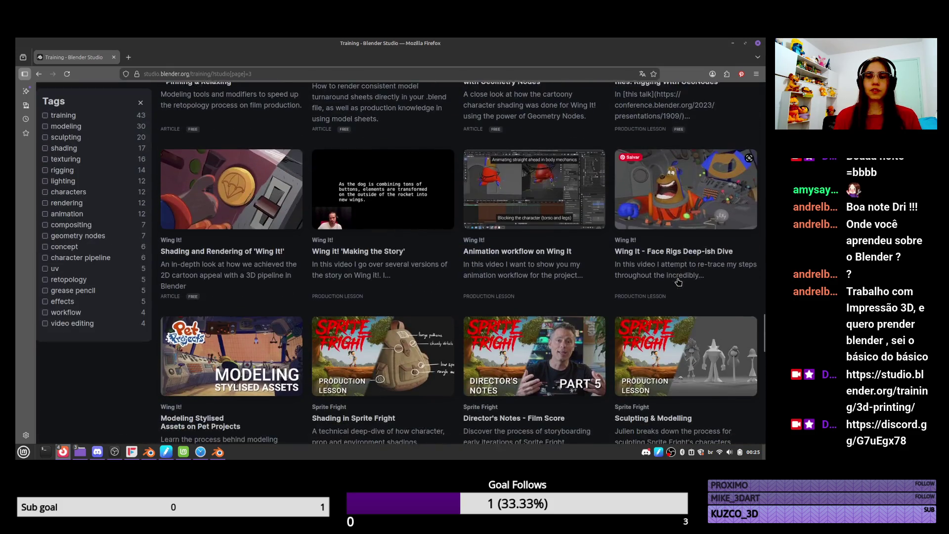
scroll(562, 310, down, 12)
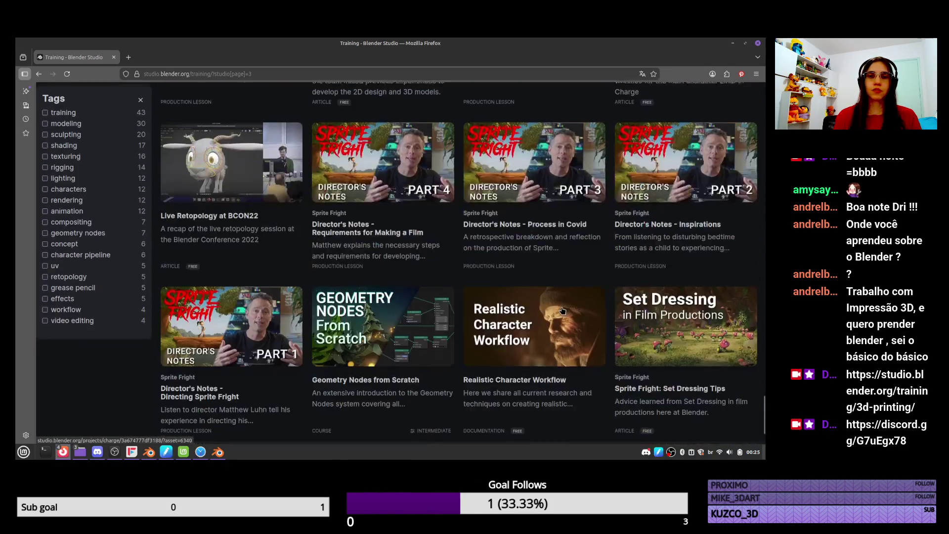
scroll(561, 310, down, 15)
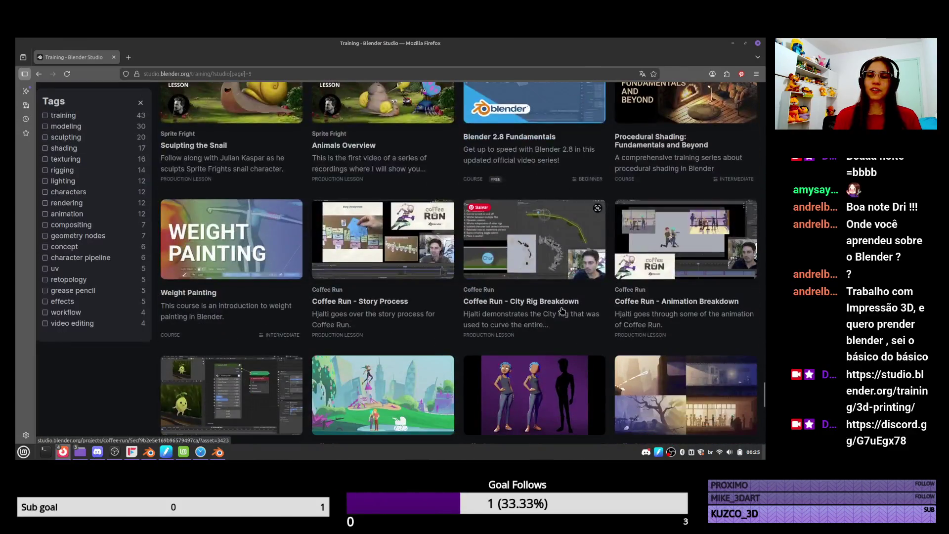
scroll(562, 182, up, 2)
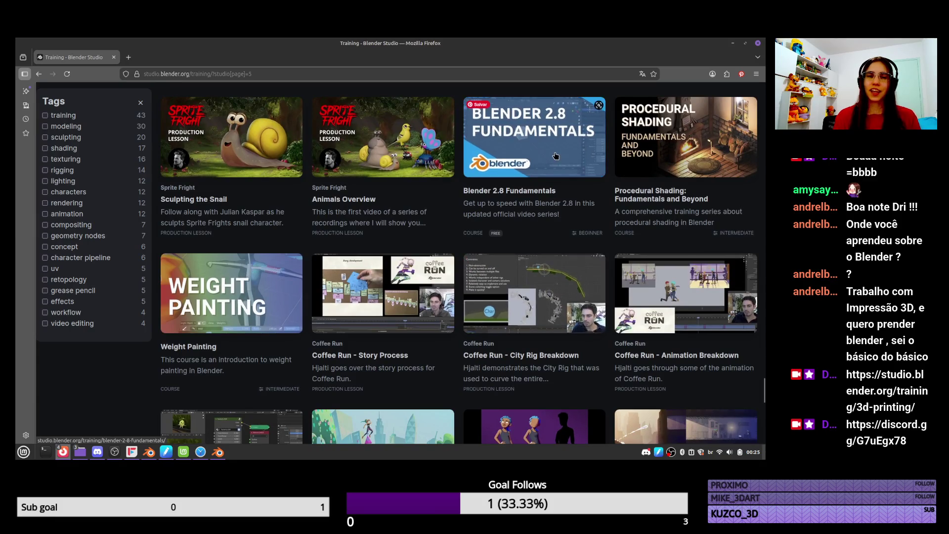
scroll(509, 278, down, 8)
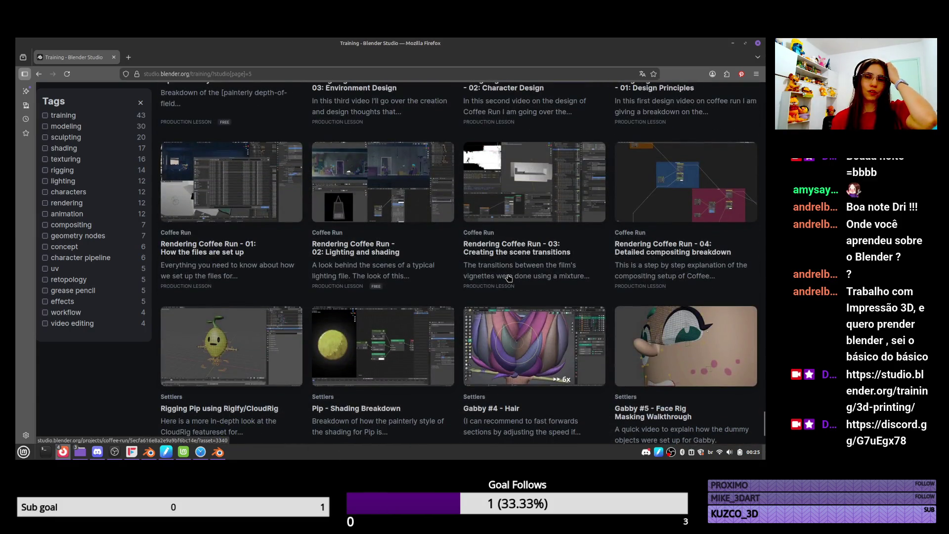
scroll(509, 278, down, 5)
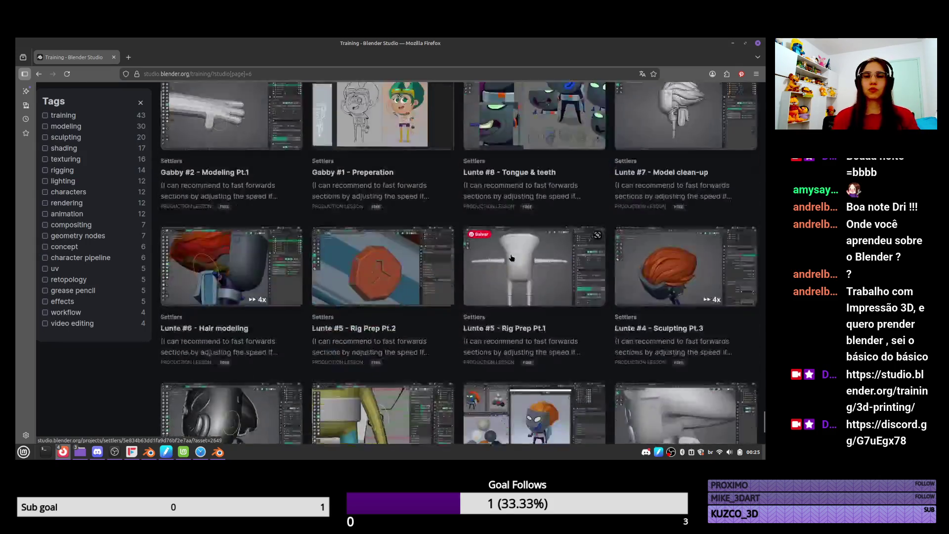
scroll(511, 257, down, 10)
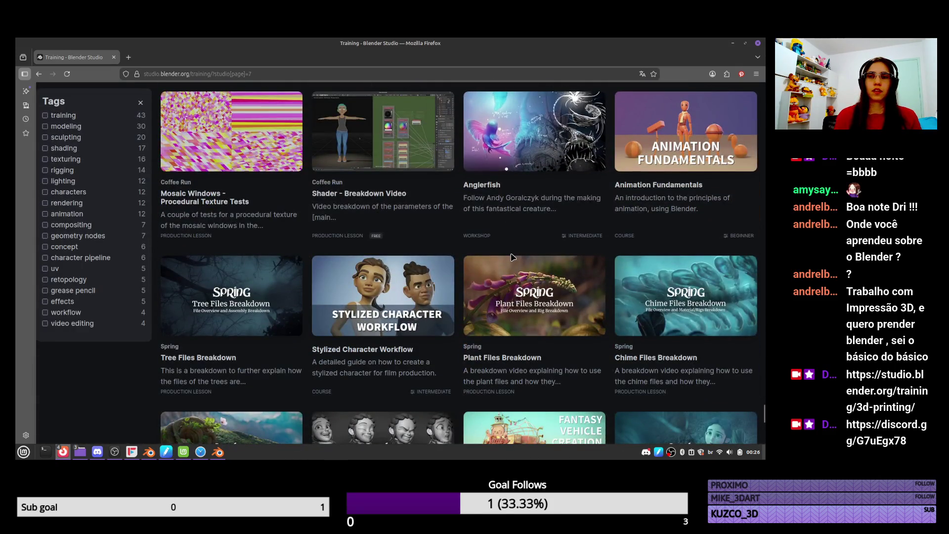
scroll(512, 256, down, 10)
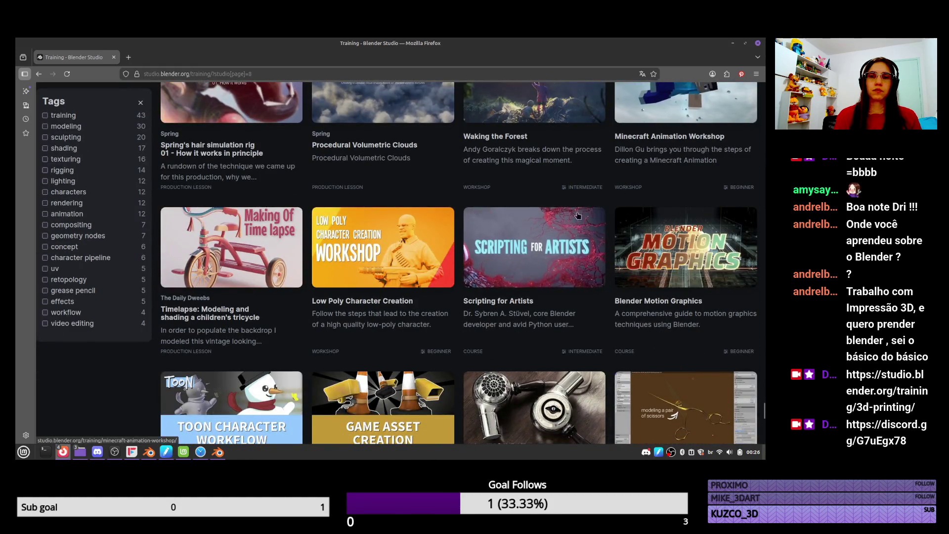
scroll(680, 250, down, 10)
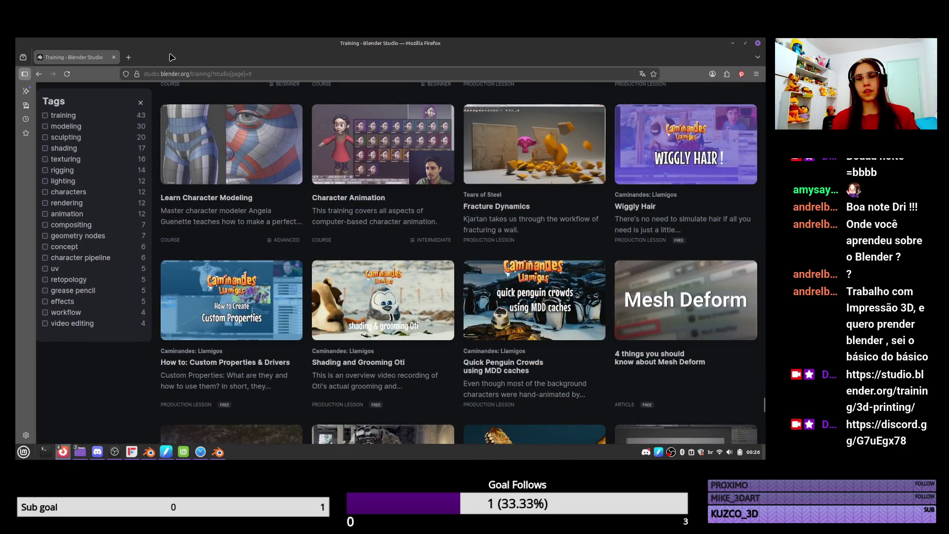
click(730, 43)
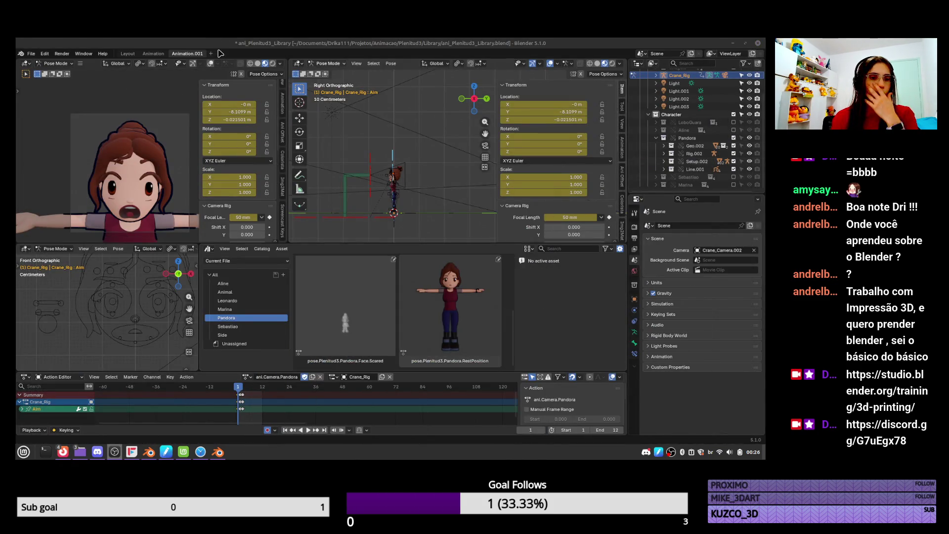
key(Left)
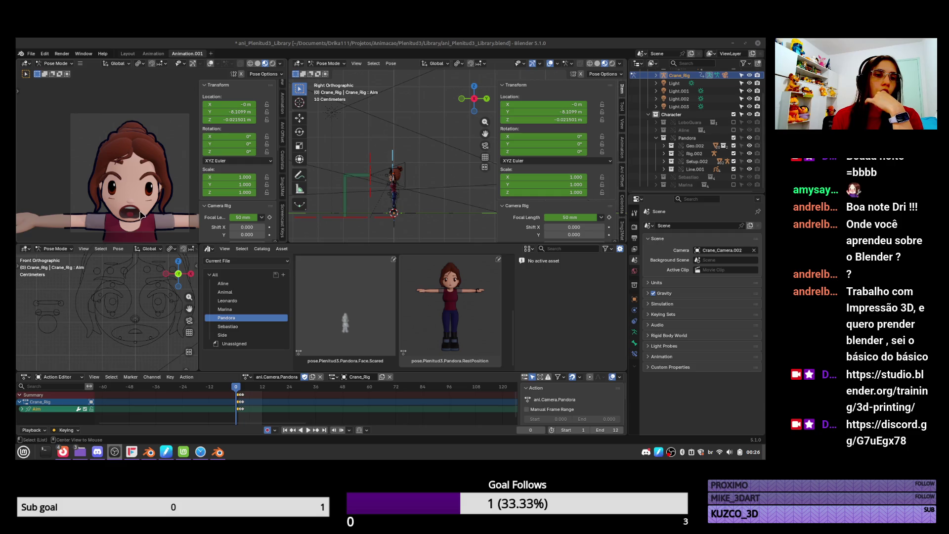
click(733, 169)
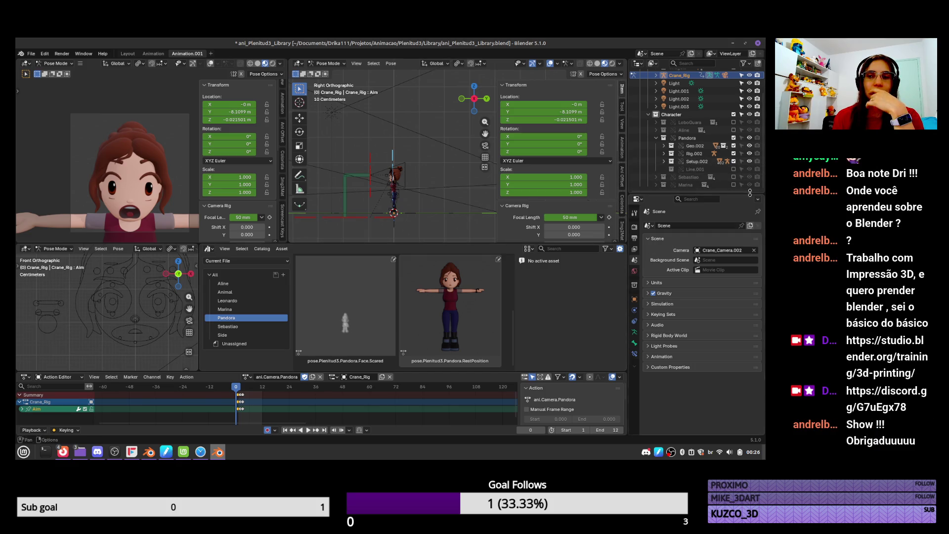
click(734, 185)
click(733, 185)
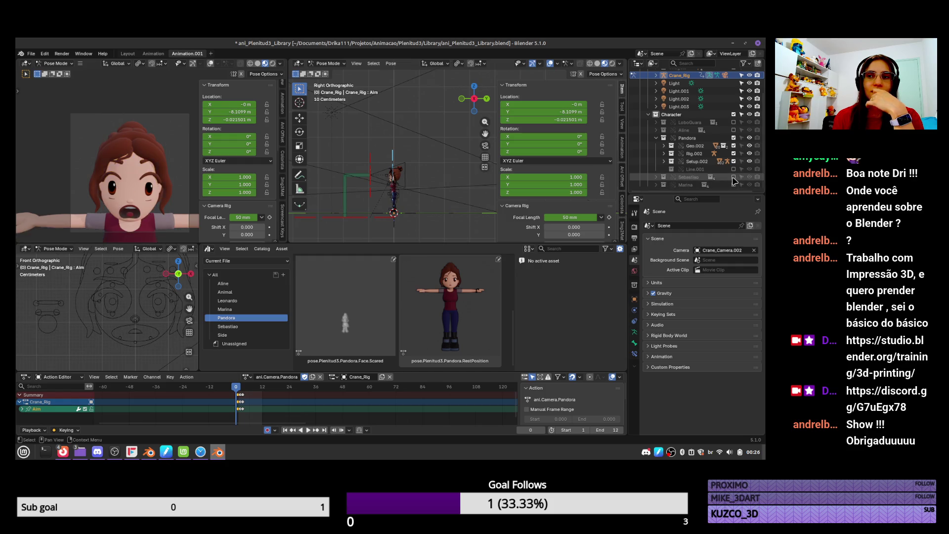
click(734, 177)
click(734, 177)
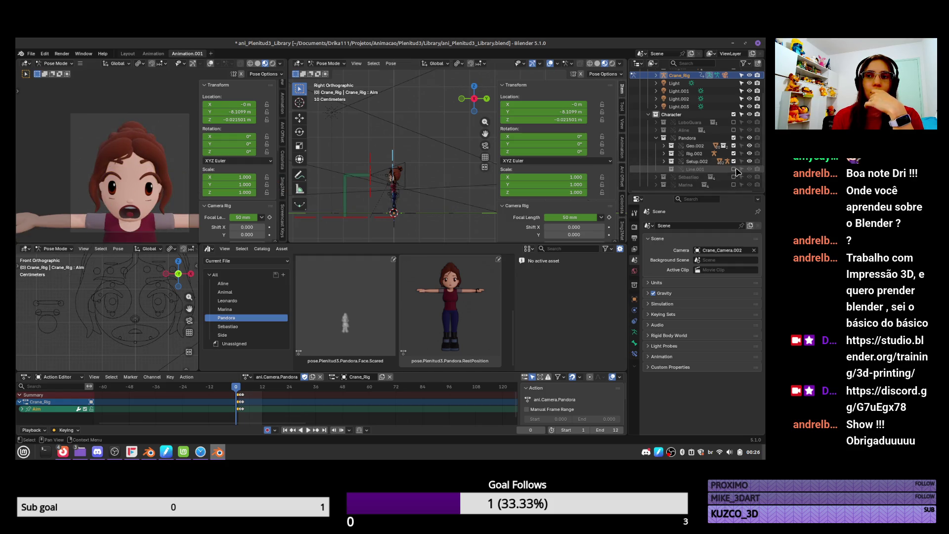
click(734, 169)
click(664, 169)
scroll(726, 165, down, 3)
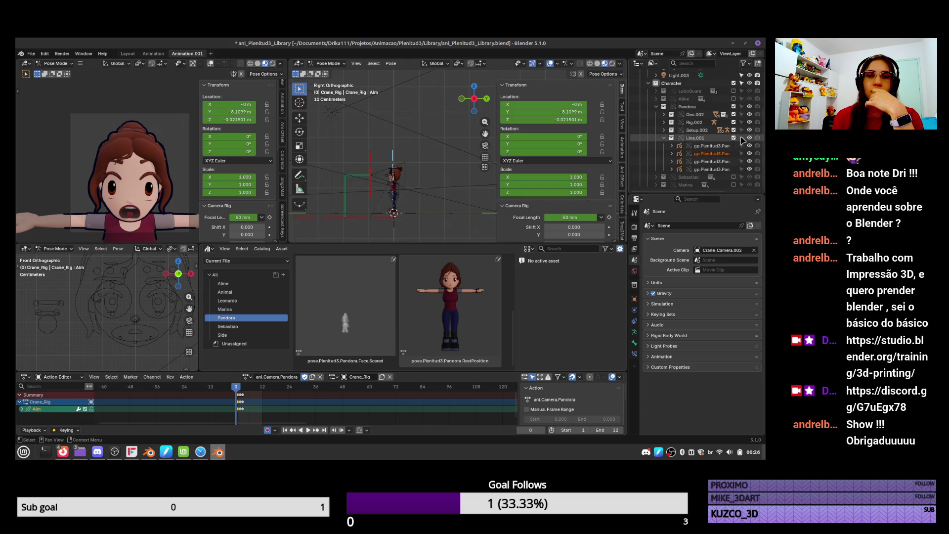
click(749, 161)
click(749, 161)
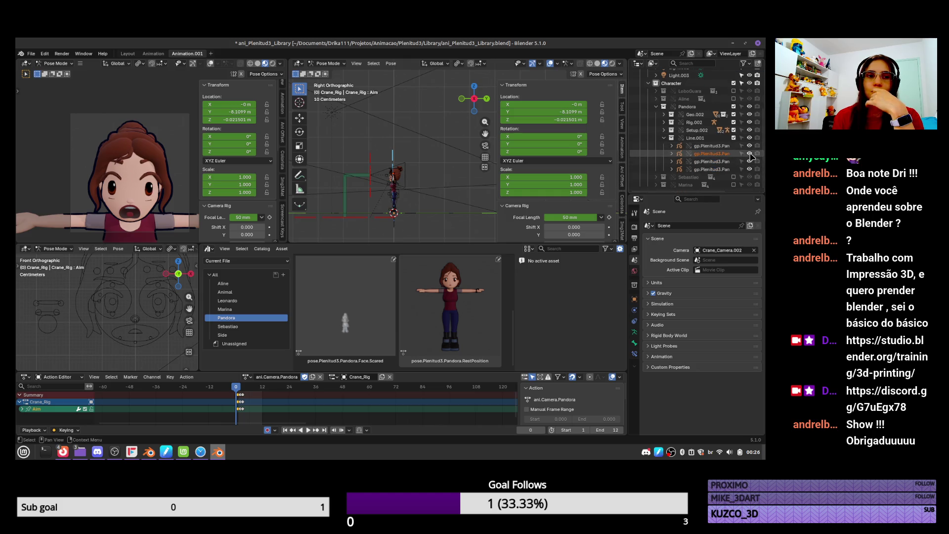
click(750, 155)
click(750, 154)
click(749, 155)
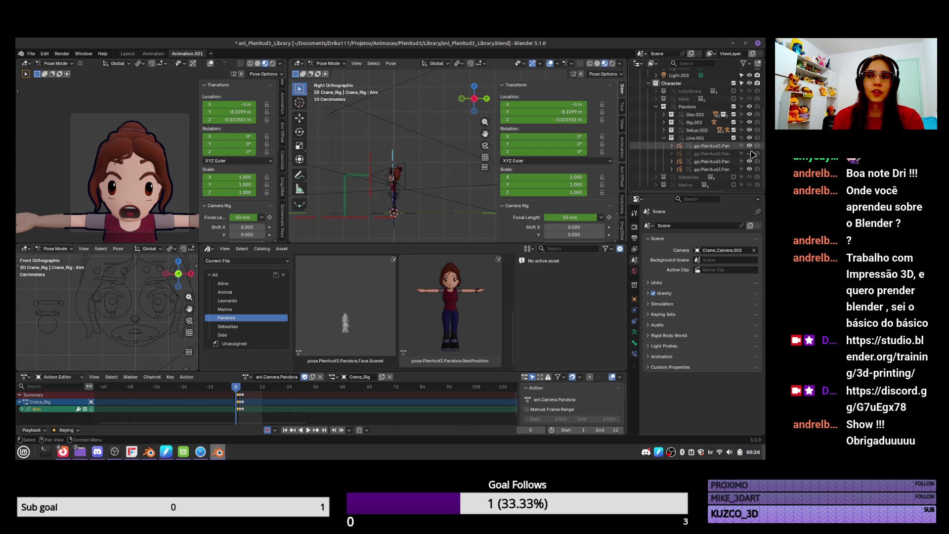
click(749, 161)
click(749, 161)
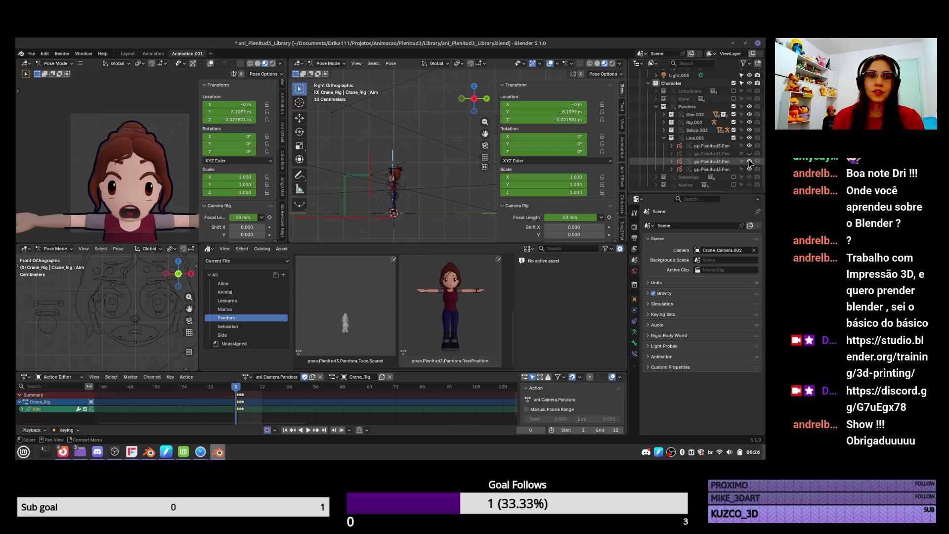
click(749, 169)
click(749, 170)
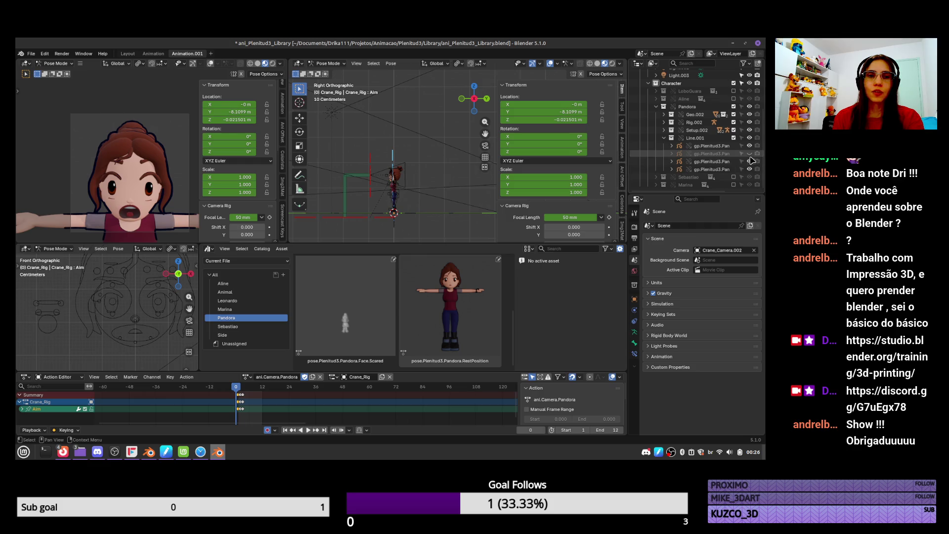
click(749, 146)
click(750, 146)
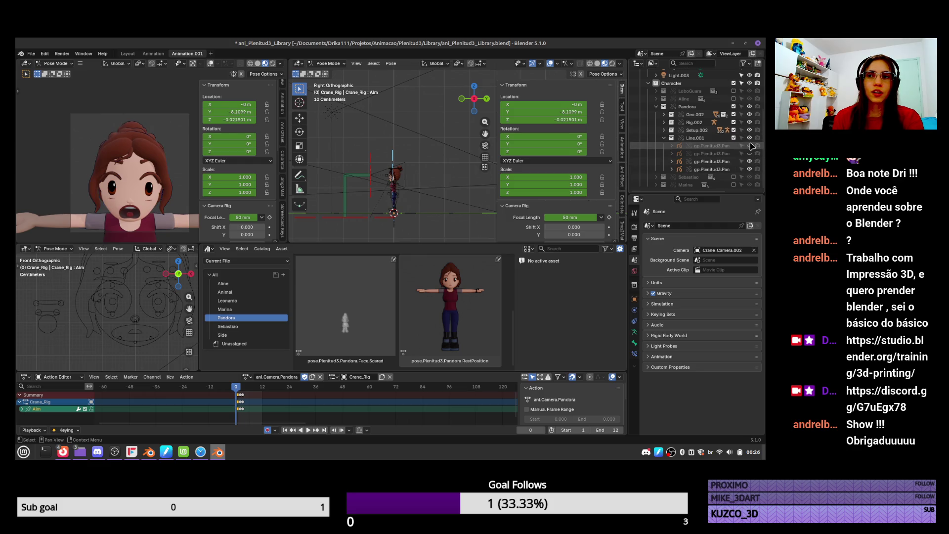
click(750, 146)
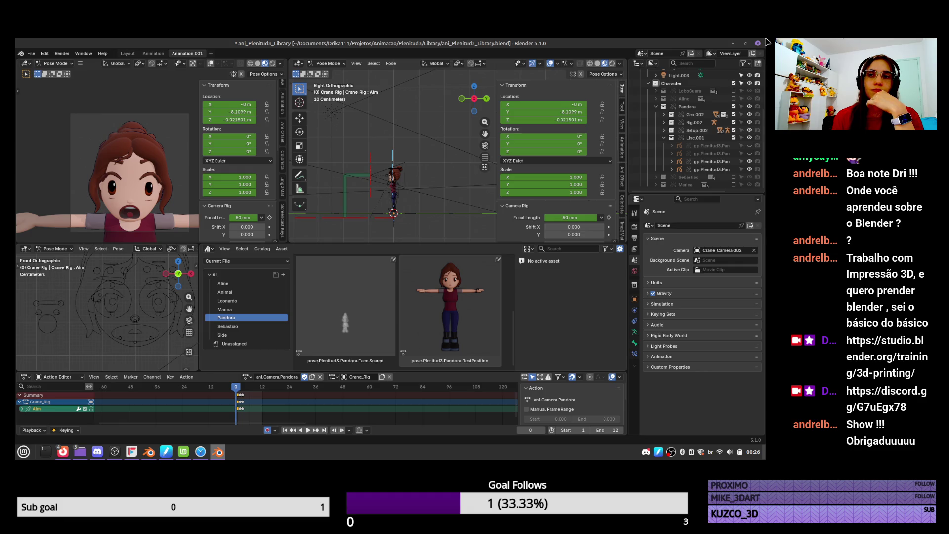
click(749, 169)
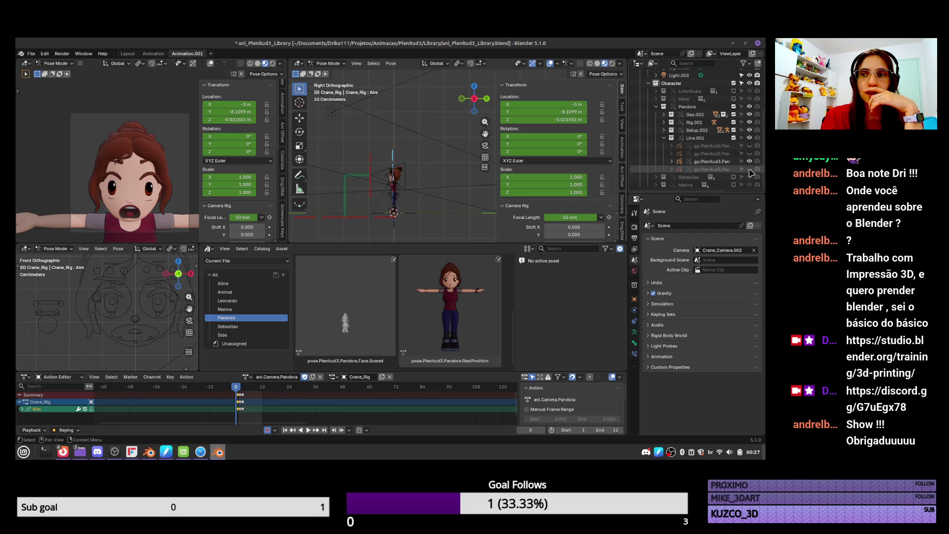
click(749, 169)
ctrl+middle_drag(178, 205, 166, 144)
click(750, 154)
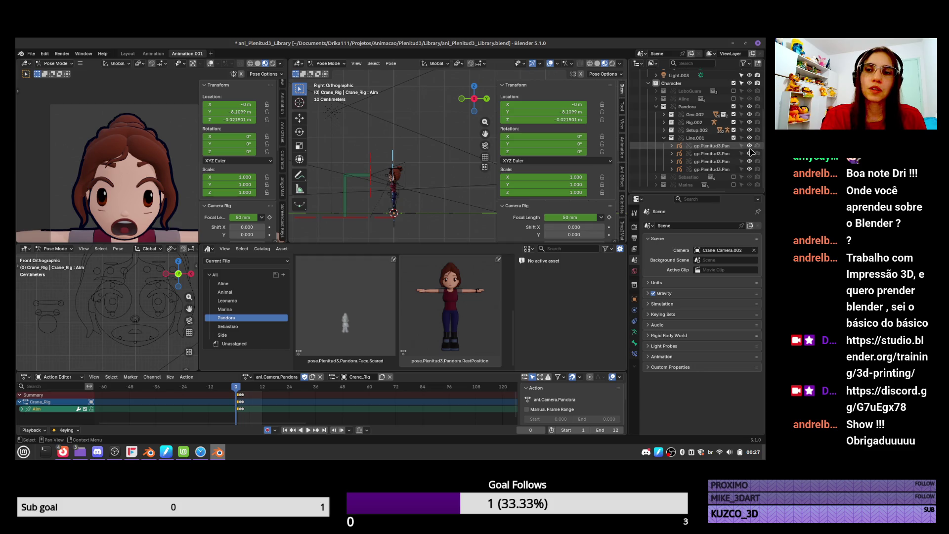
click(750, 154)
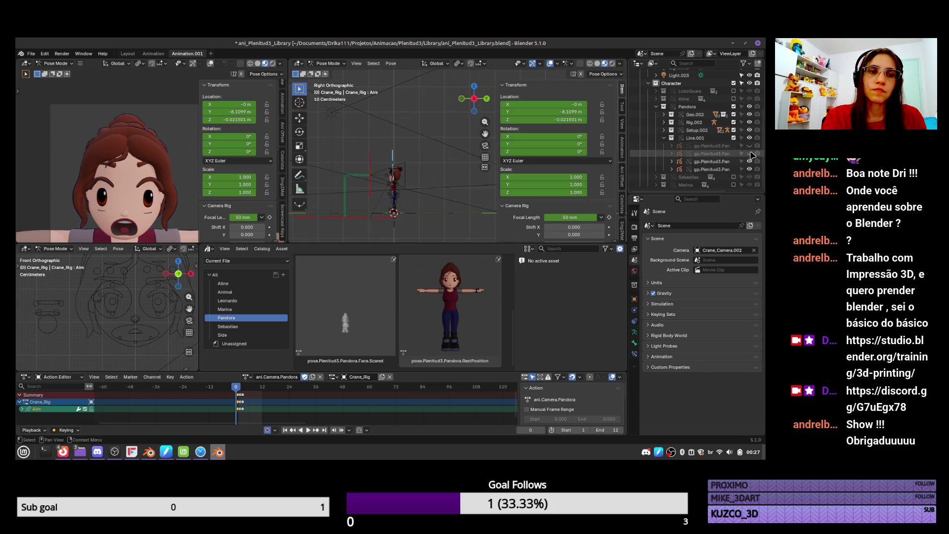
drag(750, 145, 750, 154)
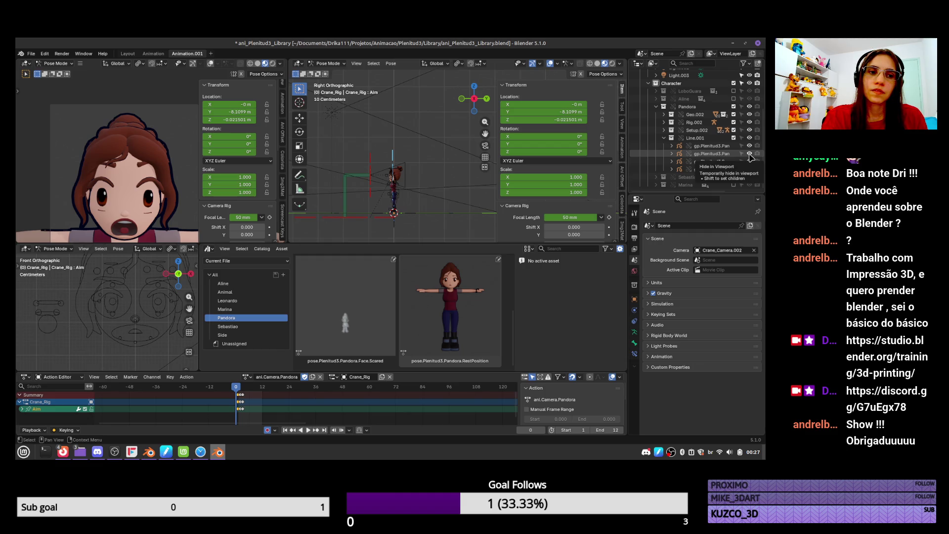
ctrl+middle_drag(156, 183, 158, 205)
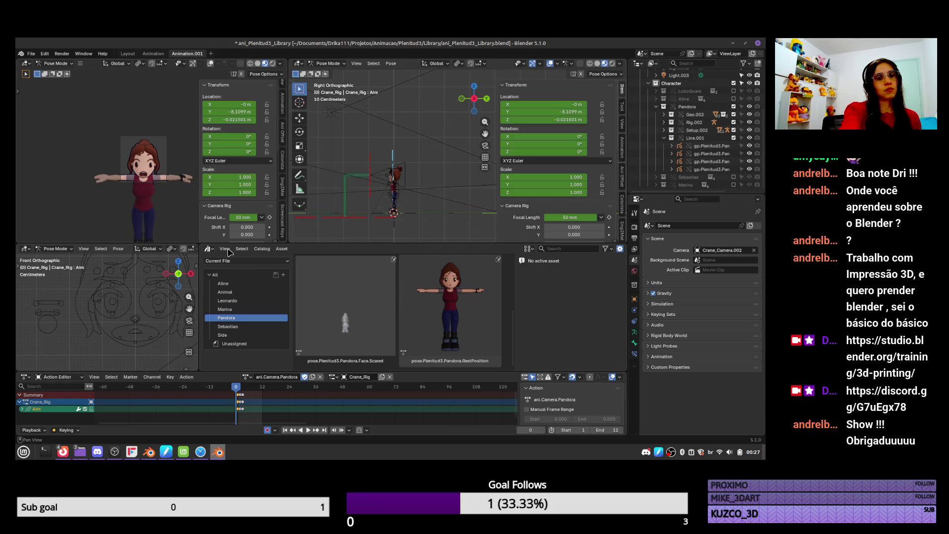
drag(749, 146, 750, 154)
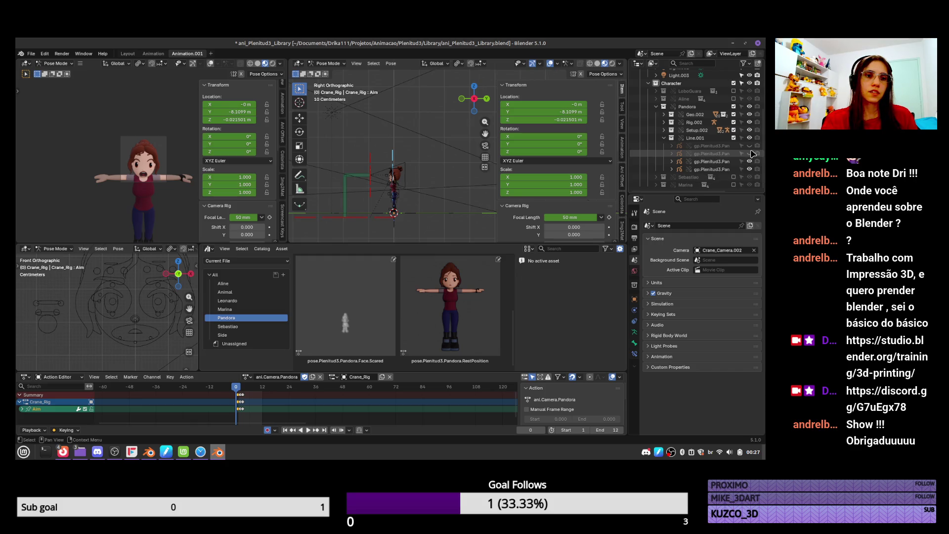
click(749, 145)
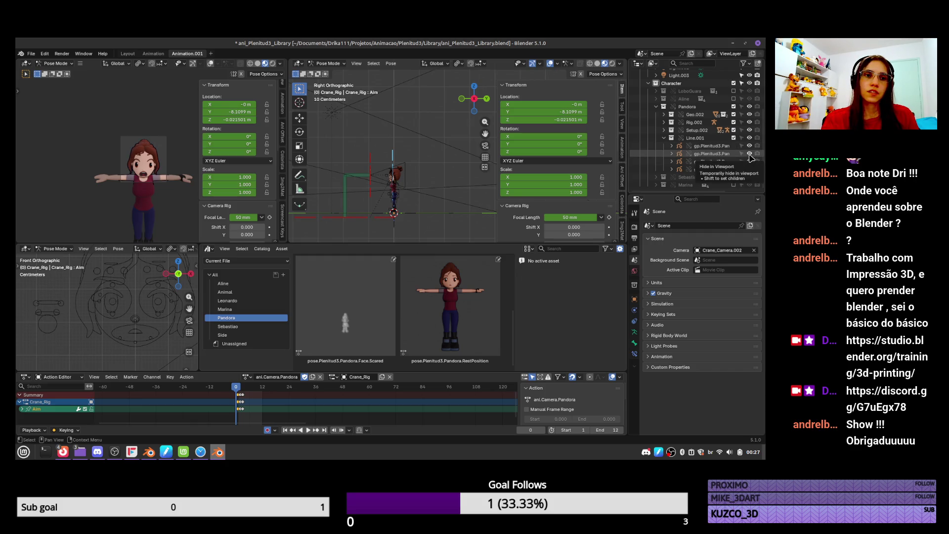
click(749, 154)
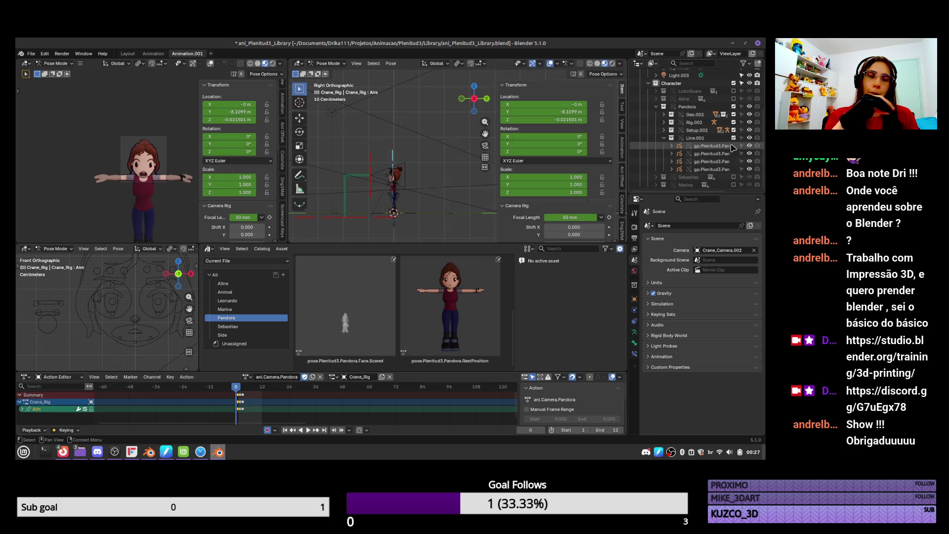
scroll(144, 163, up, 5)
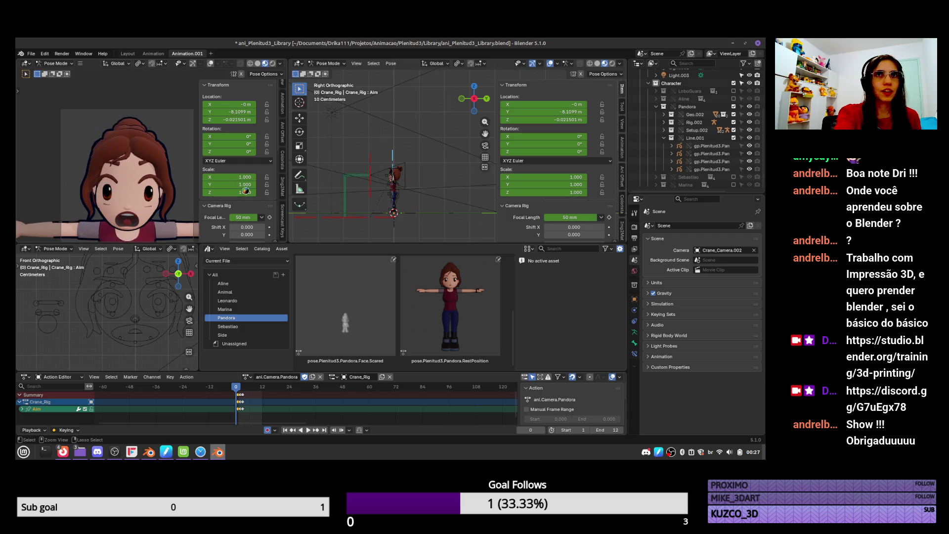
Save ani_Plenitud3_Library.blend and switch from Blender to the Firefox window
key(ctrl+s)
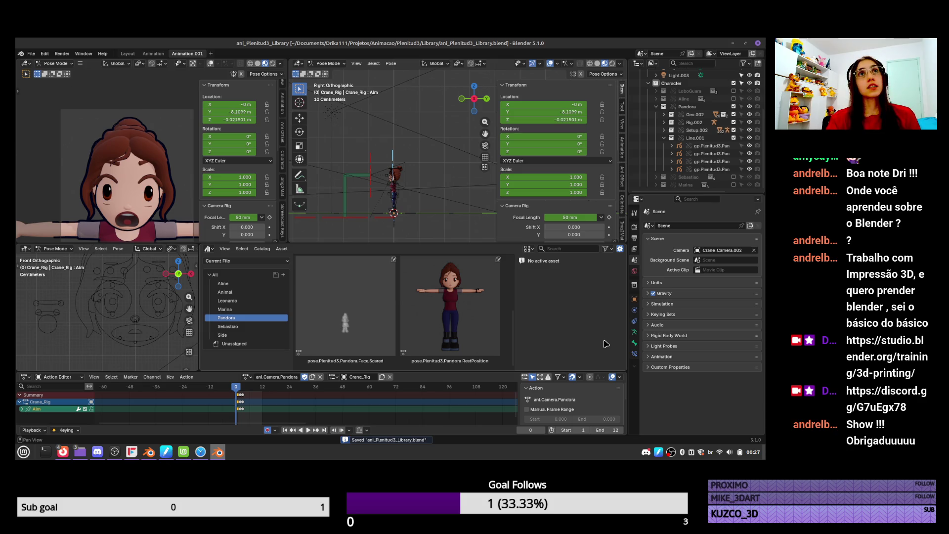
key(alt+Tab)
key(alt+Tab)
key(alt+Tab)
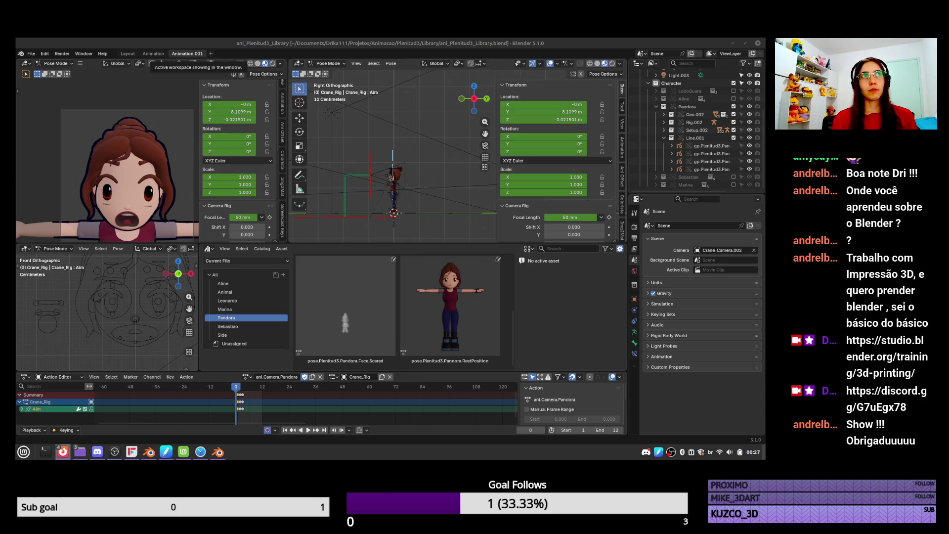
key(alt+Tab)
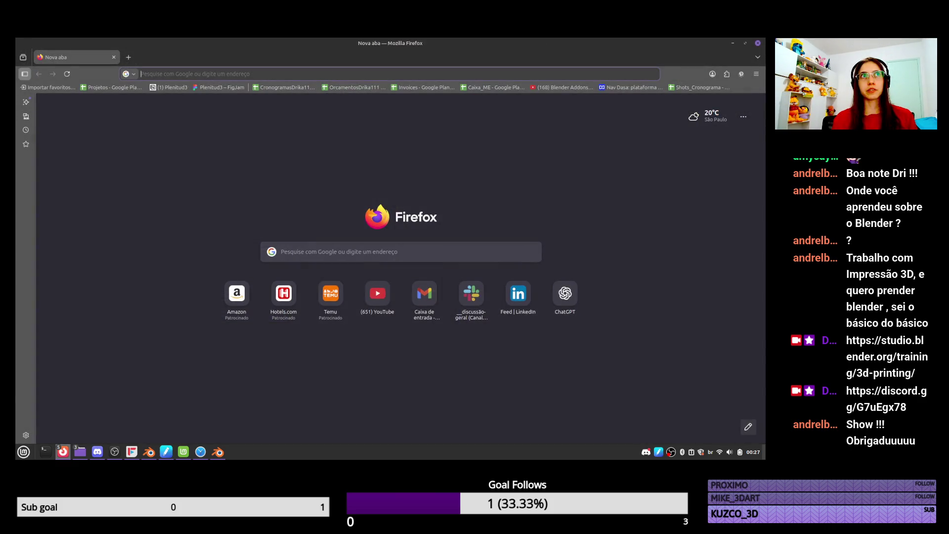
Google 'sp lab 3d printing' and scroll the results to the Centro Cultural São Paulo Fab Lab entry
key(alt+Tab)
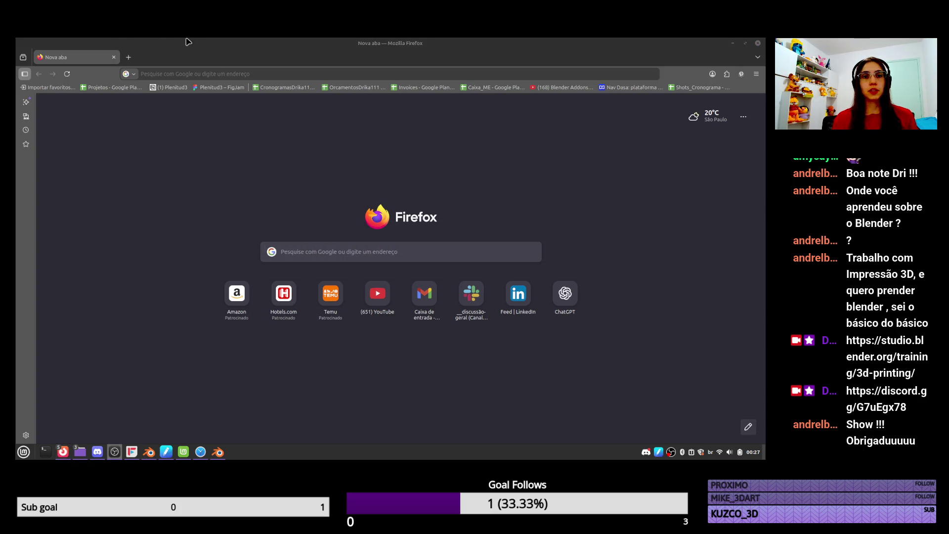
click(210, 69)
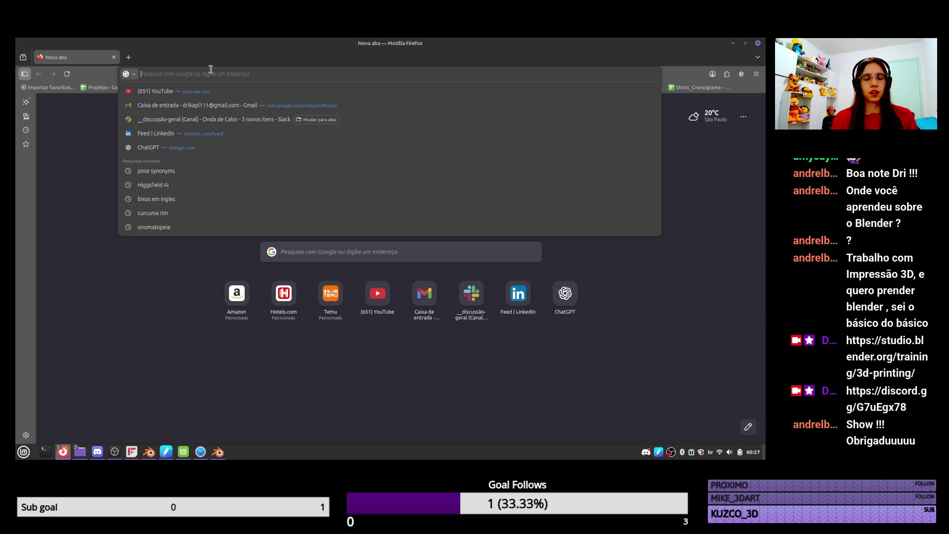
text(sp lab)
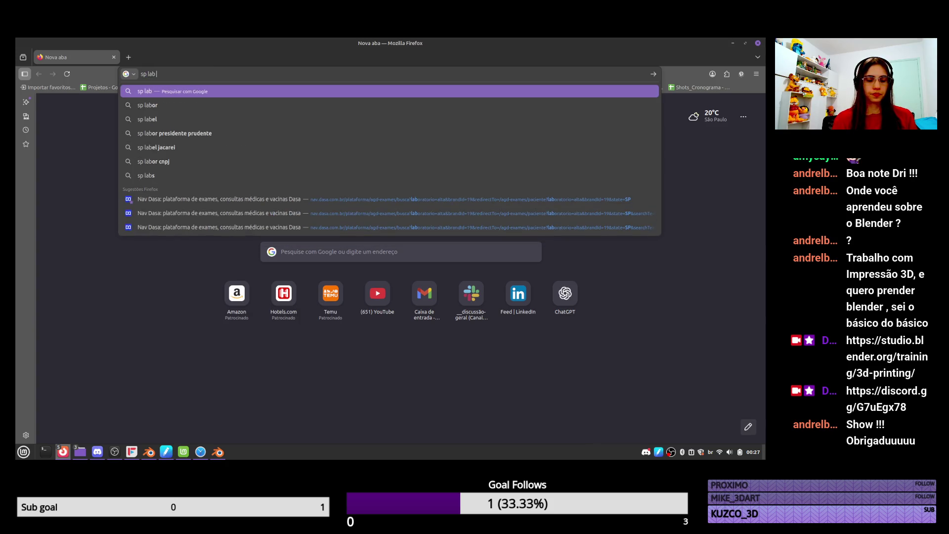
text( 3d printin)
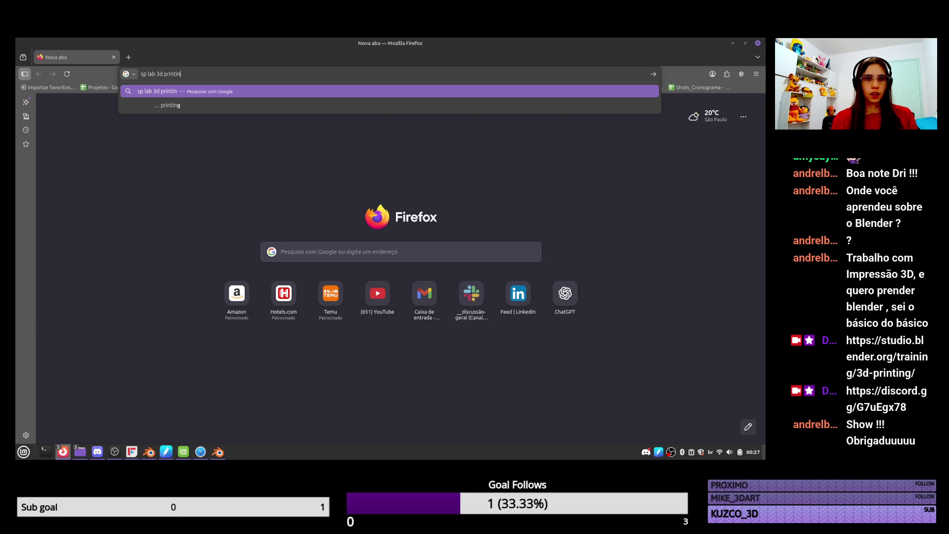
text(g)
key(Return)
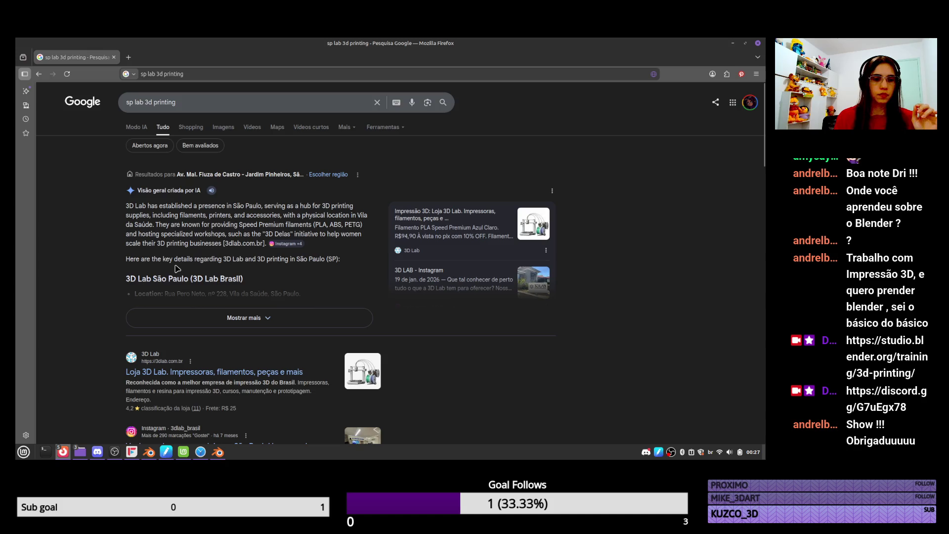
scroll(177, 268, down, 15)
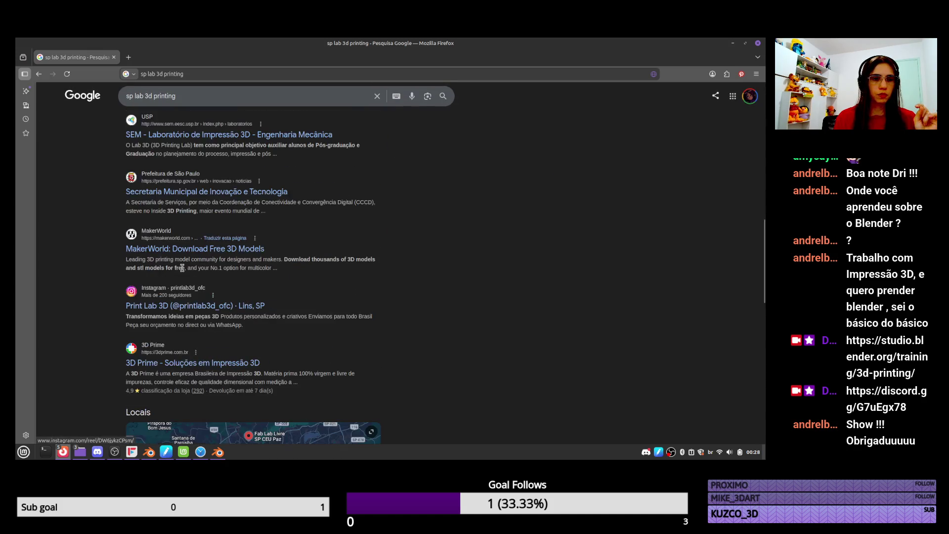
scroll(189, 295, up, 2)
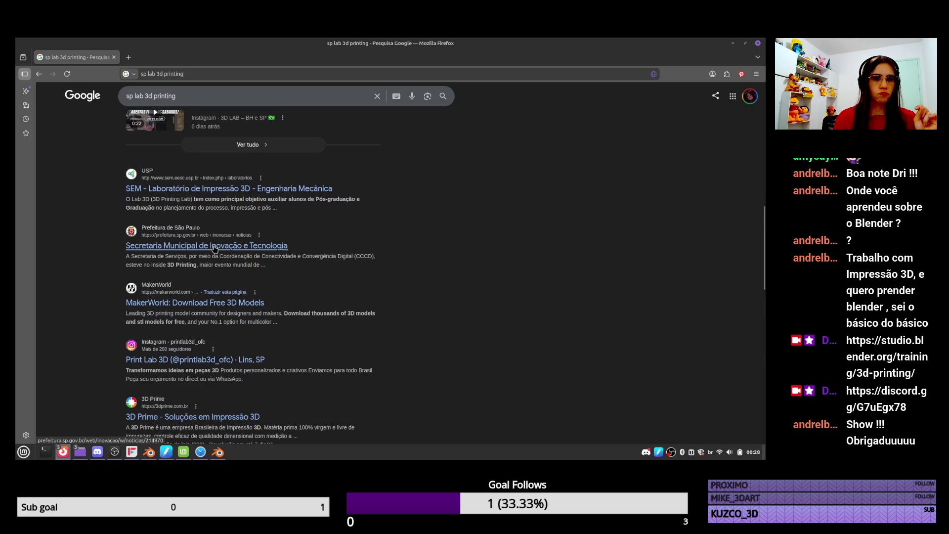
scroll(215, 249, down, 10)
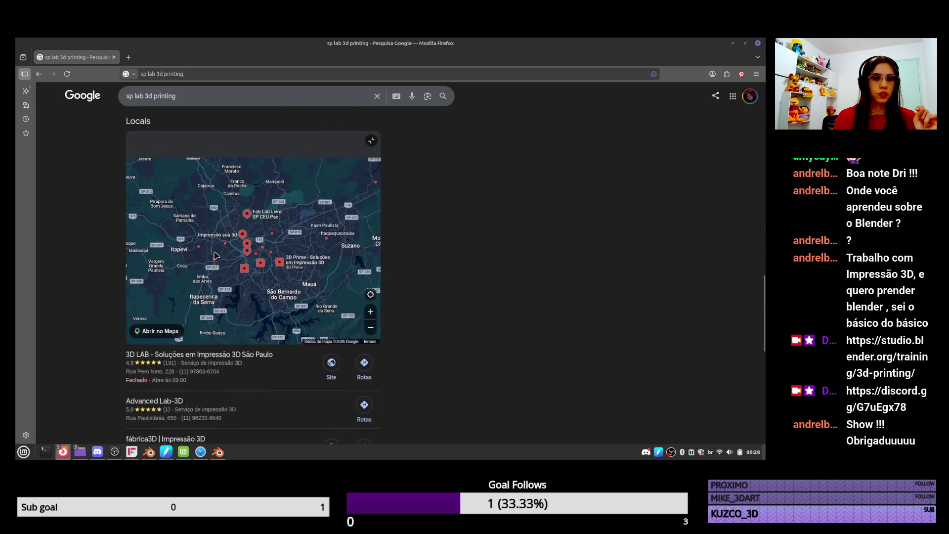
scroll(594, 257, down, 10)
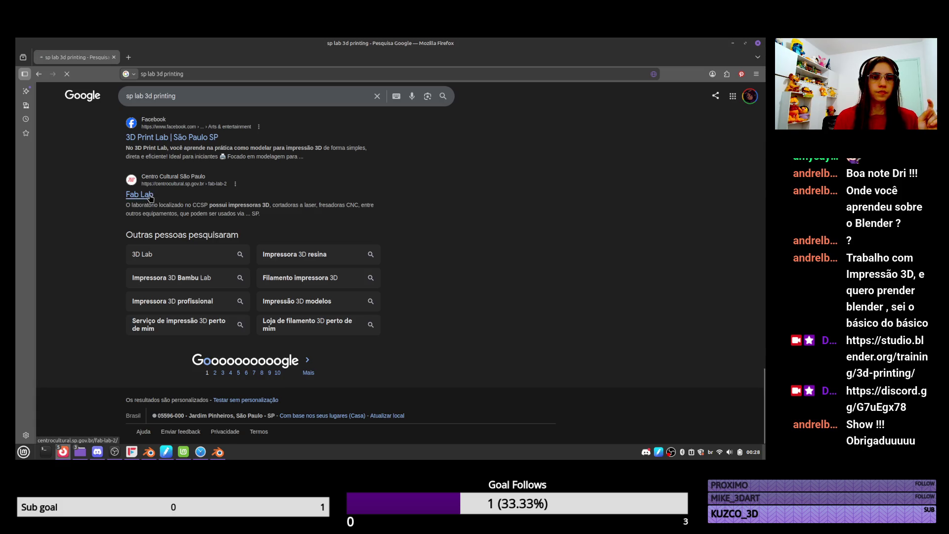
click(127, 59)
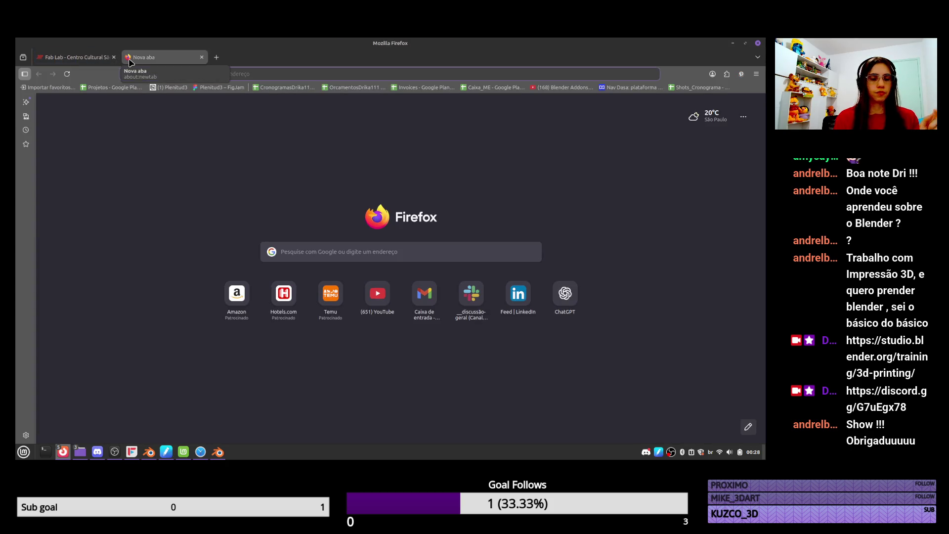
Search 'fablab são paulo 3d printing' and open Rede FAB LAB LIVRE SP's 'Modelagem e impressão 3D' page
text(fabl)
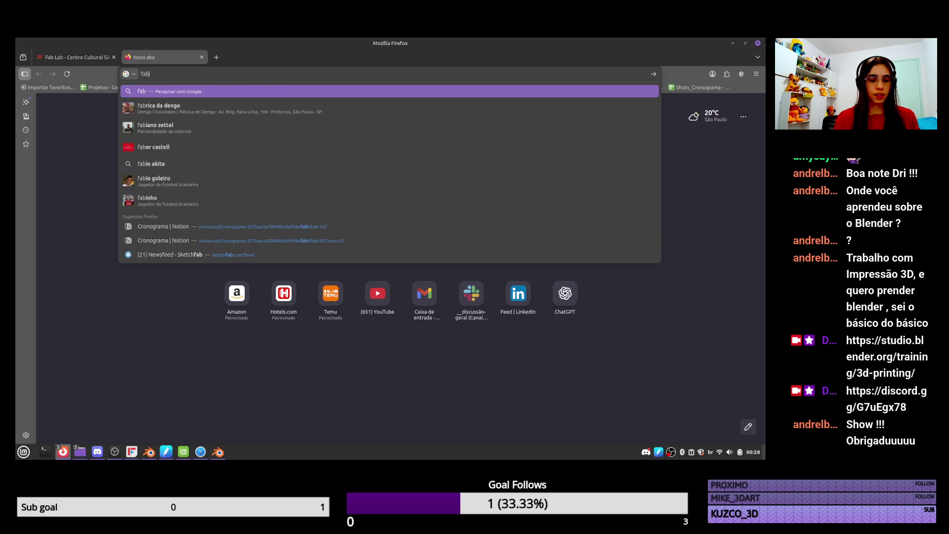
text(ab são paulo)
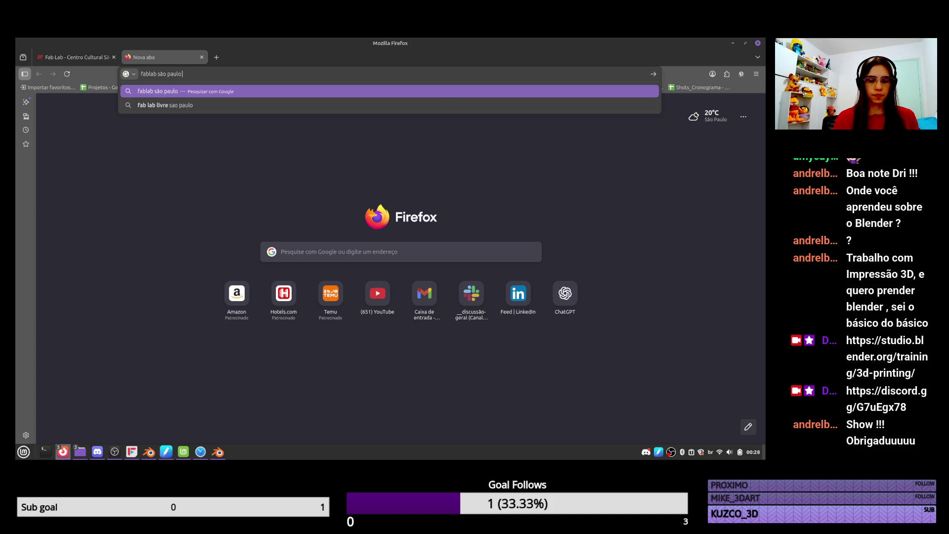
text( 3d print)
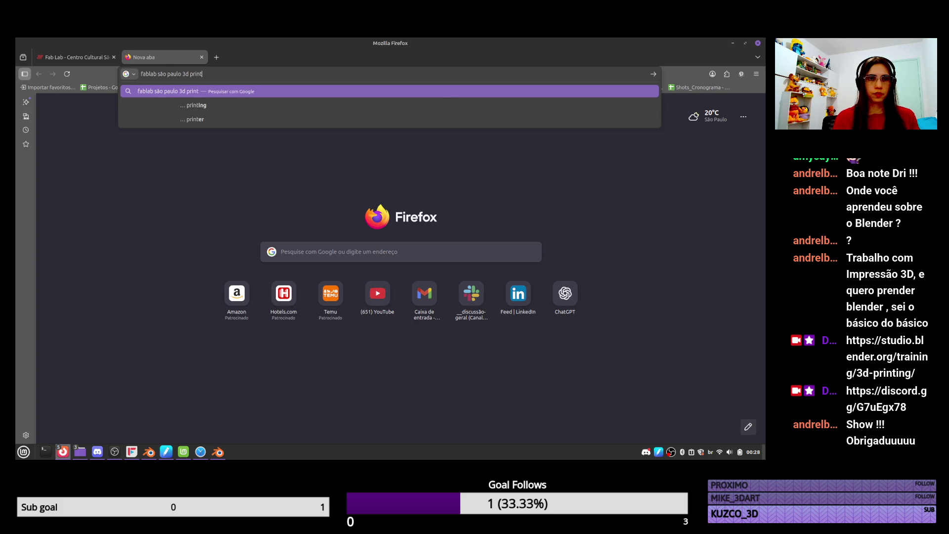
text(ing)
key(Return)
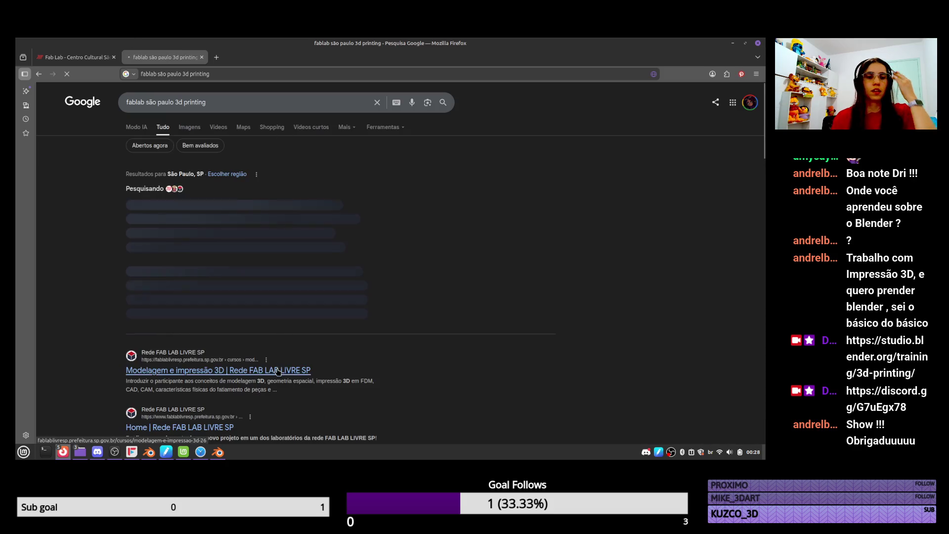
click(241, 374)
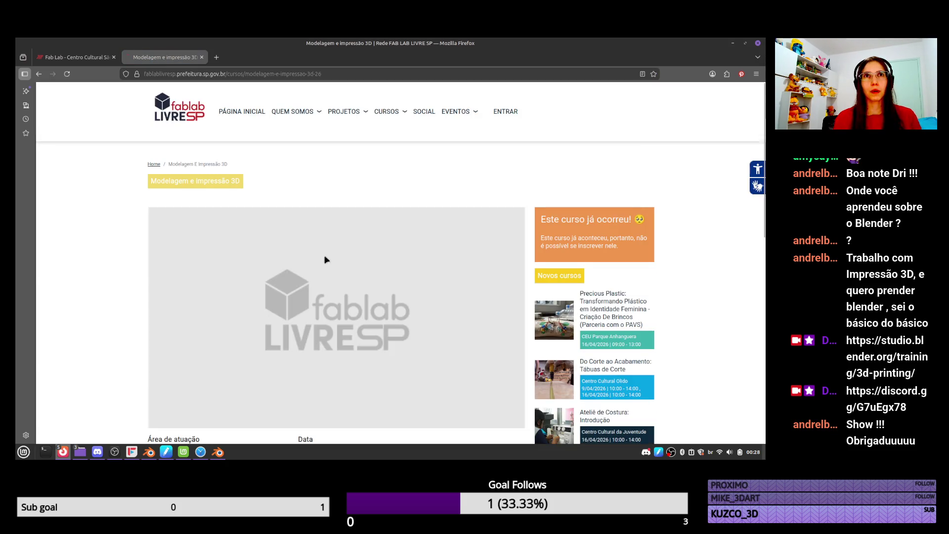
Skim the course page and open the Fab Lab Livre course calendar
scroll(338, 251, down, 4)
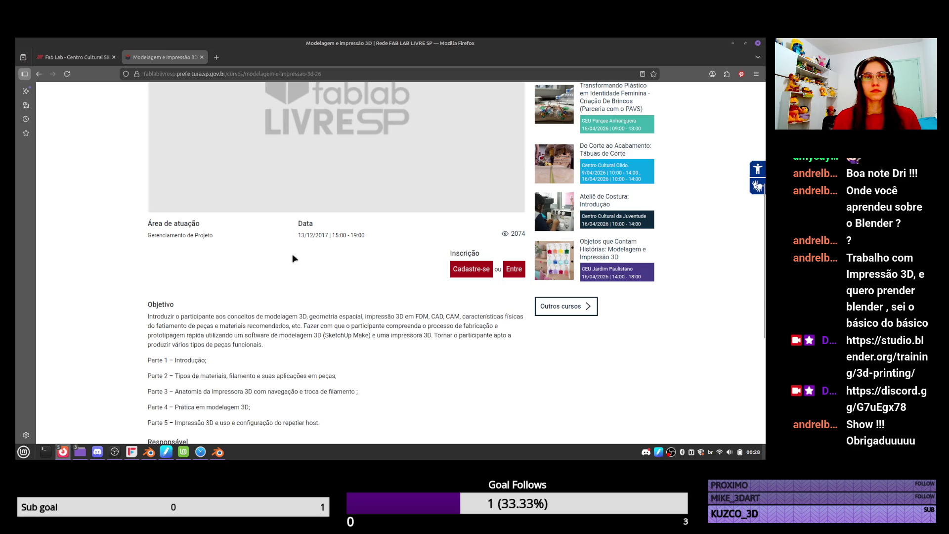
scroll(350, 244, up, 4)
scroll(337, 268, down, 2)
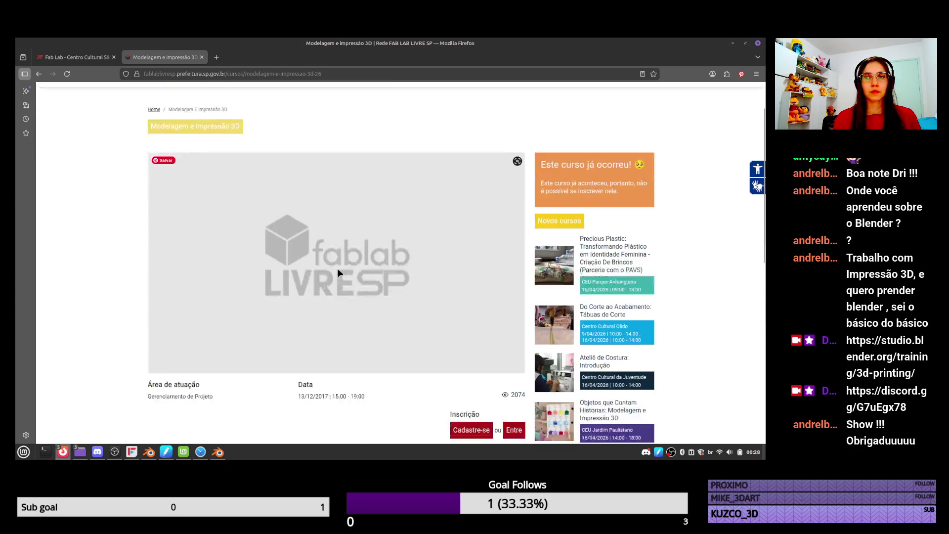
scroll(295, 206, up, 3)
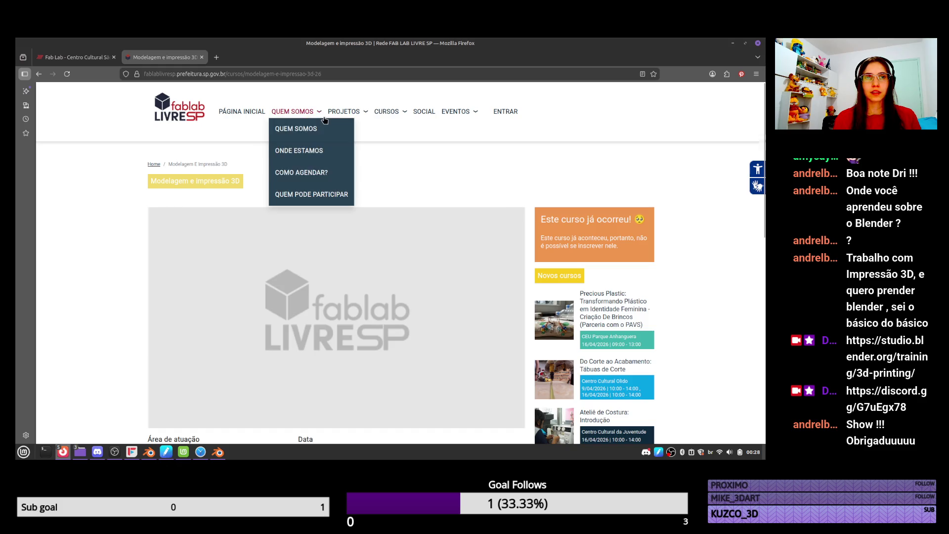
mouse_move(403, 103)
click(415, 129)
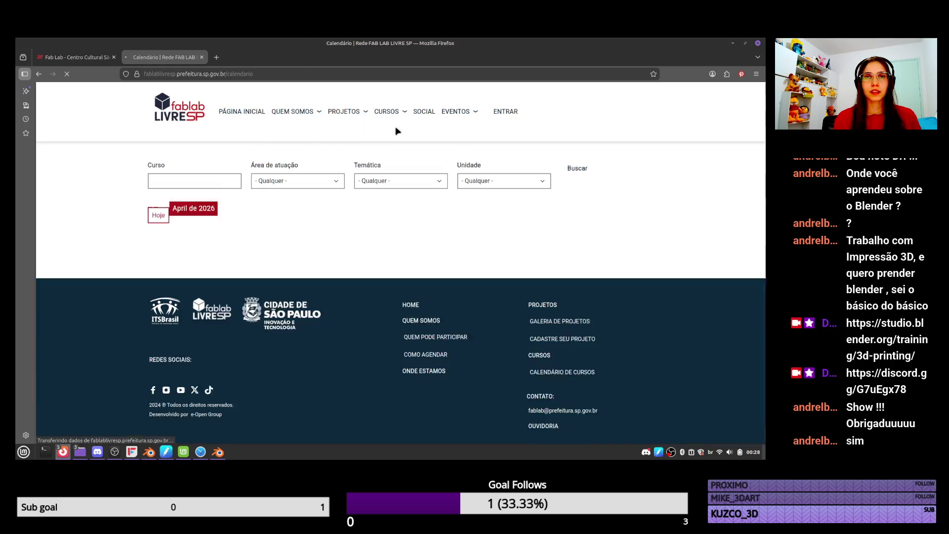
Filter the April 2026 calendar by the course term '3d' and browse the sessions
scroll(384, 153, down, 6)
scroll(353, 179, down, 2)
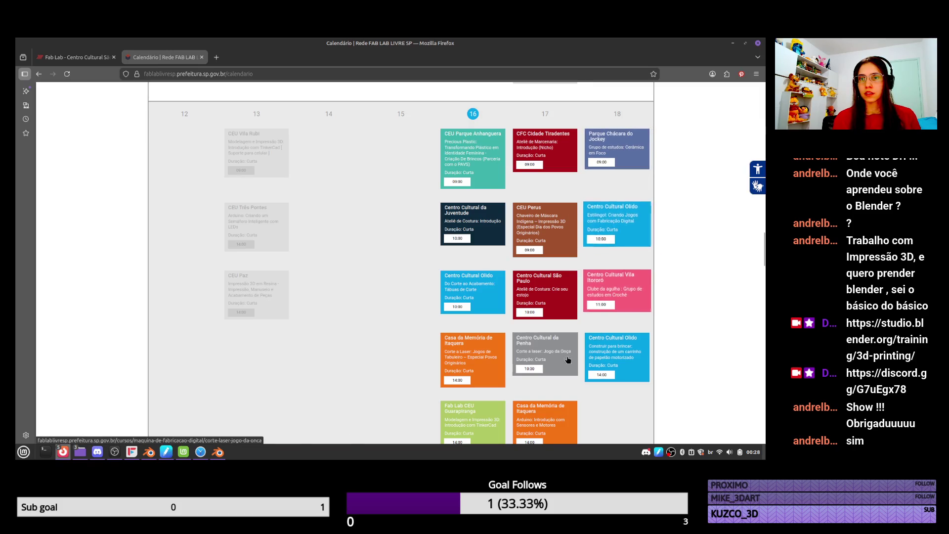
scroll(489, 346, up, 3)
scroll(475, 296, up, 7)
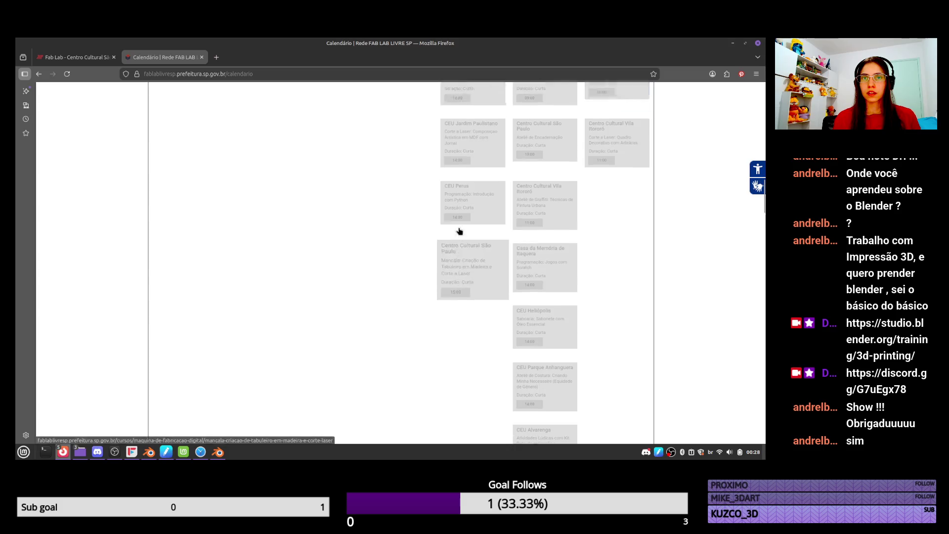
scroll(269, 282, up, 10)
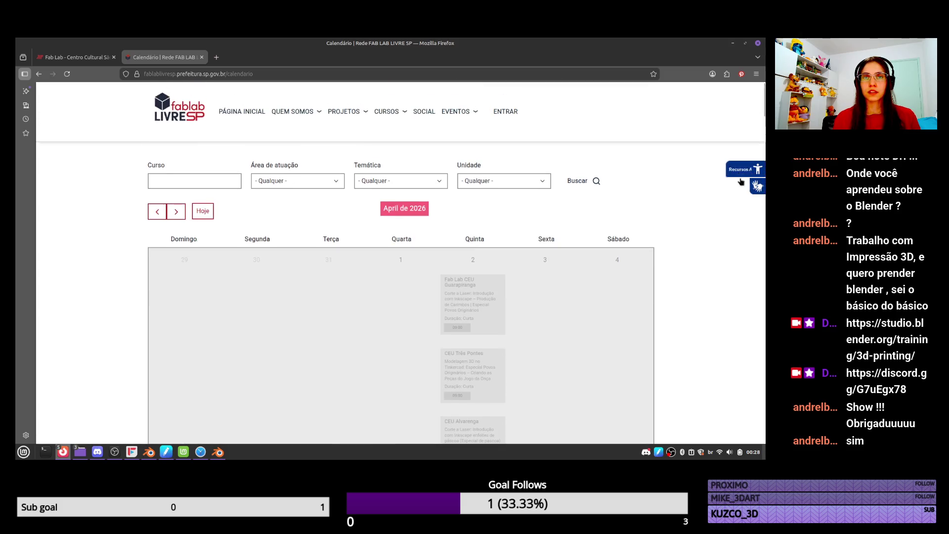
click(187, 183)
text(3d)
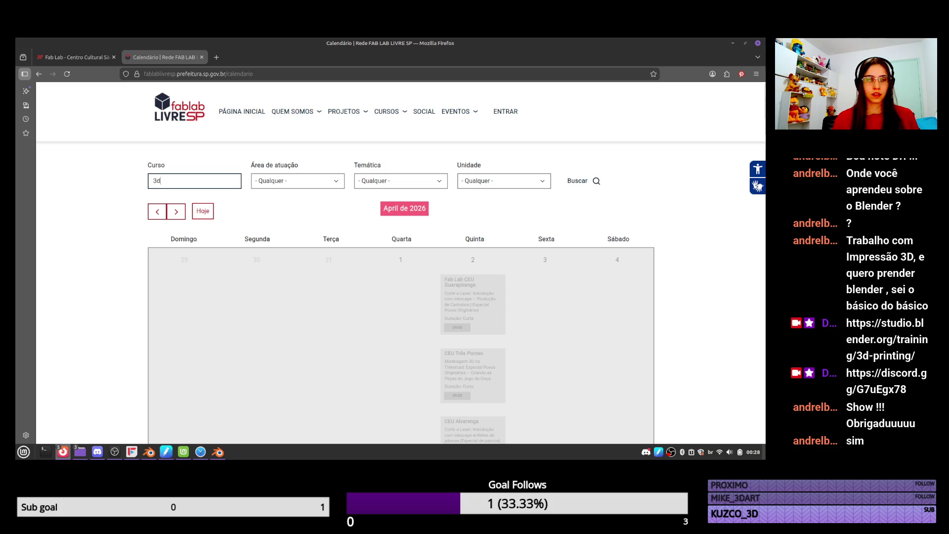
key(Return)
scroll(247, 148, down, 5)
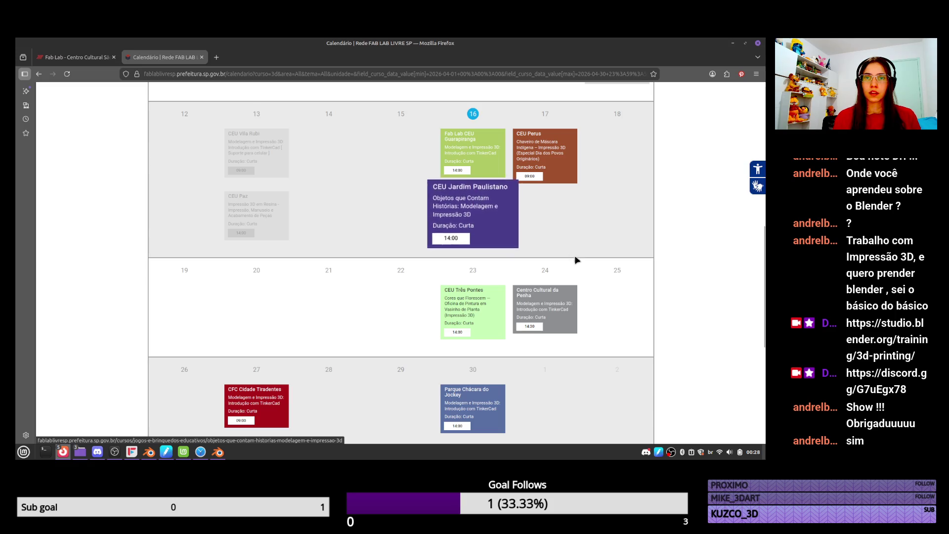
scroll(509, 233, up, 5)
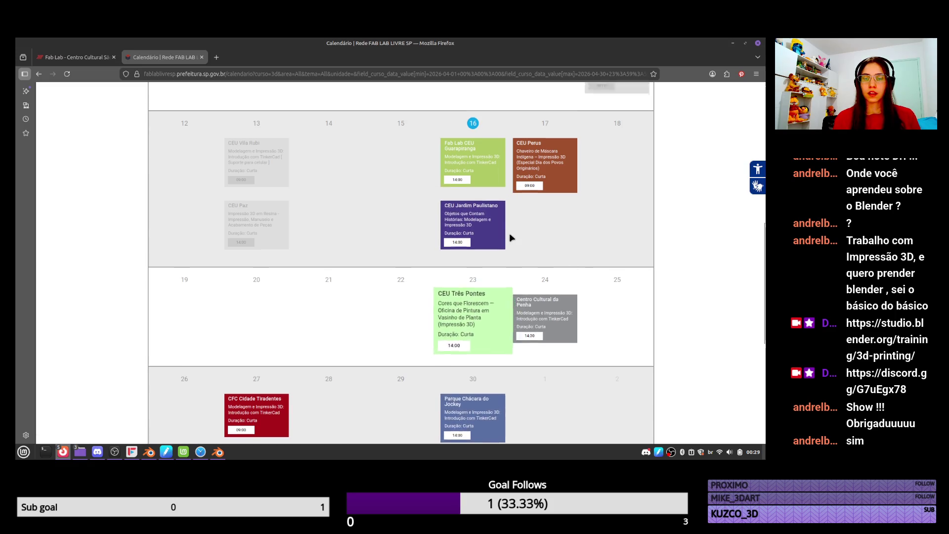
click(79, 57)
scroll(302, 230, down, 5)
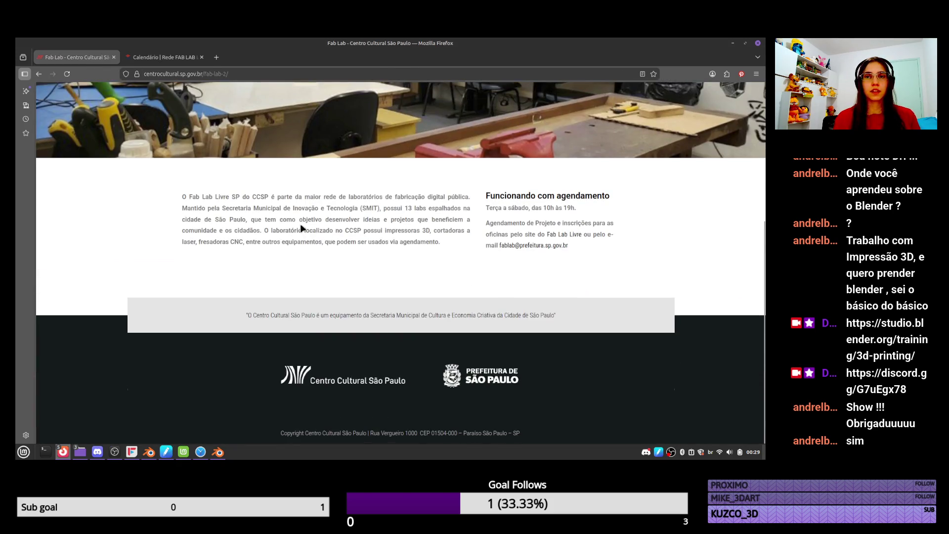
scroll(302, 228, up, 5)
scroll(311, 274, down, 3)
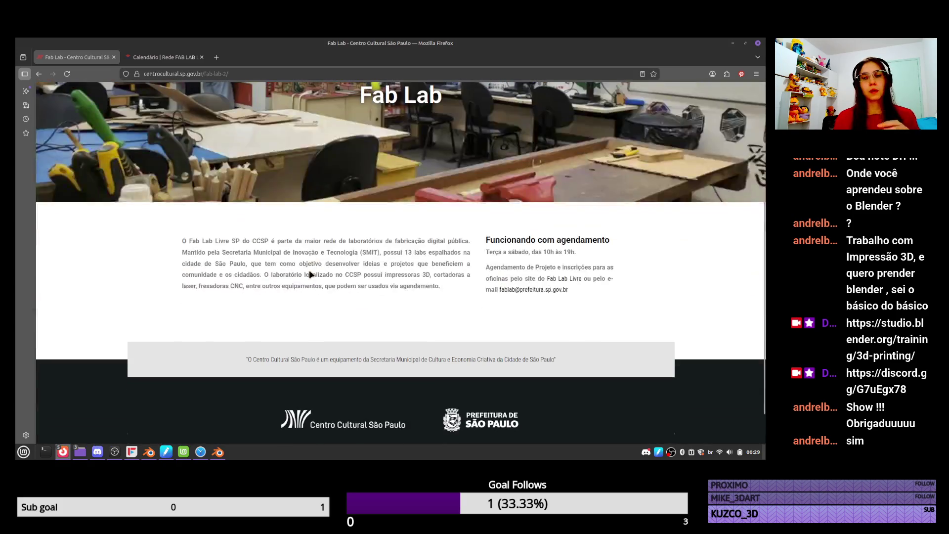
scroll(309, 270, up, 5)
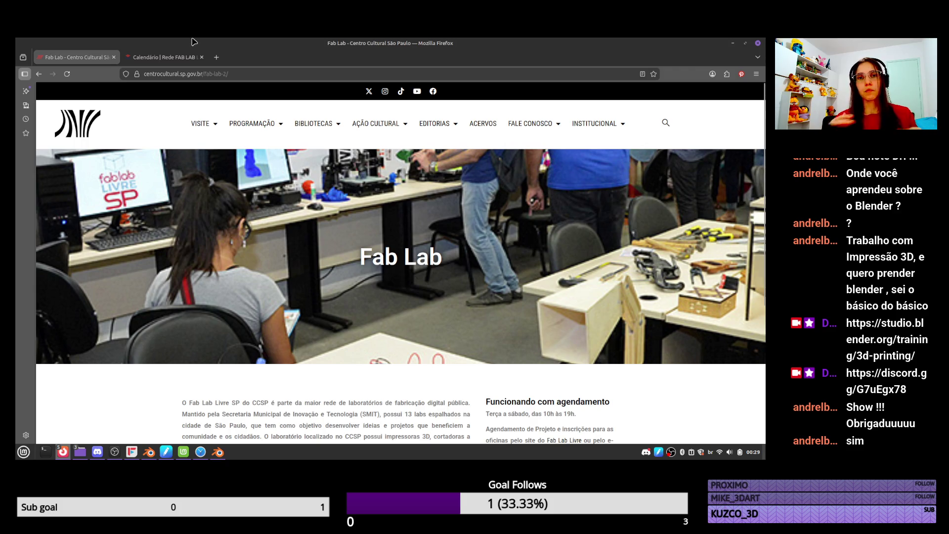
click(163, 58)
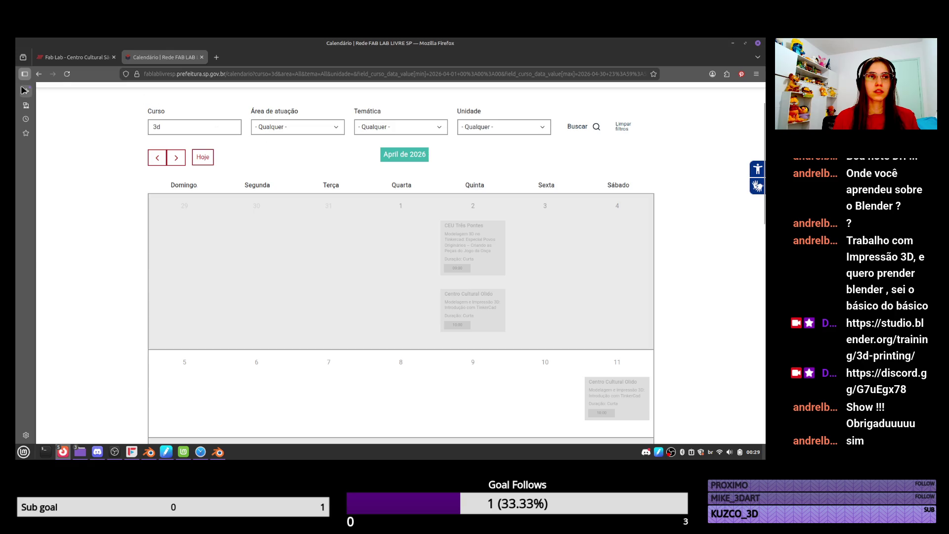
Open the 'Modelagem e impressão 3D' course page, copy its URL, and return to Blender
click(41, 74)
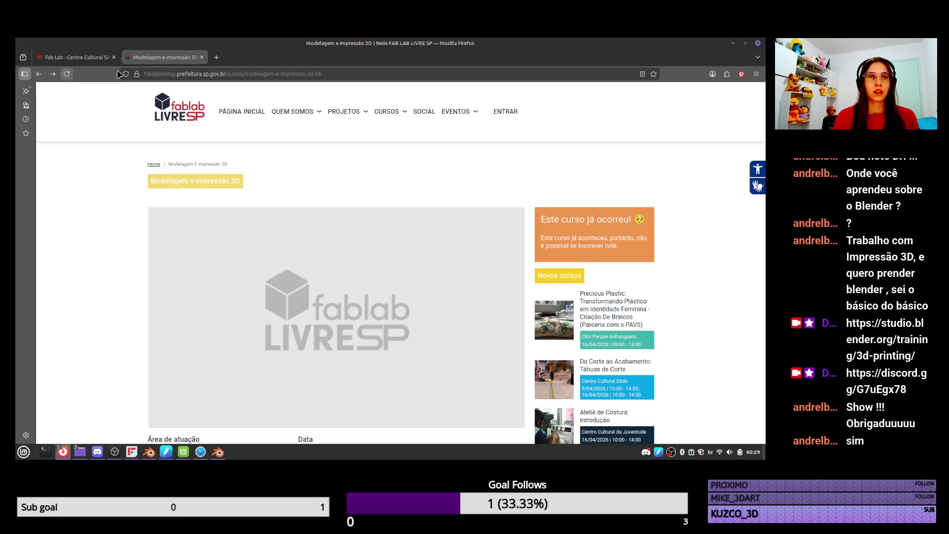
click(269, 71)
click(143, 324)
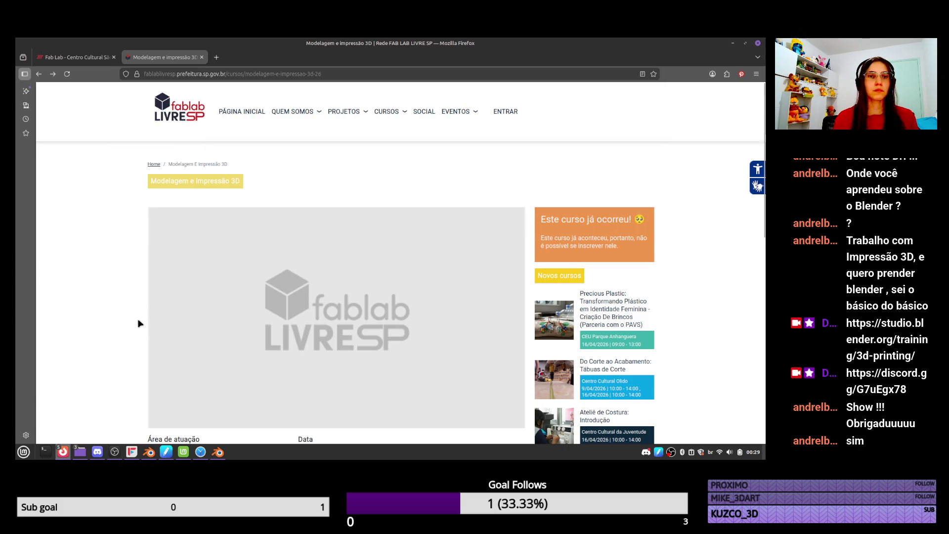
click(114, 451)
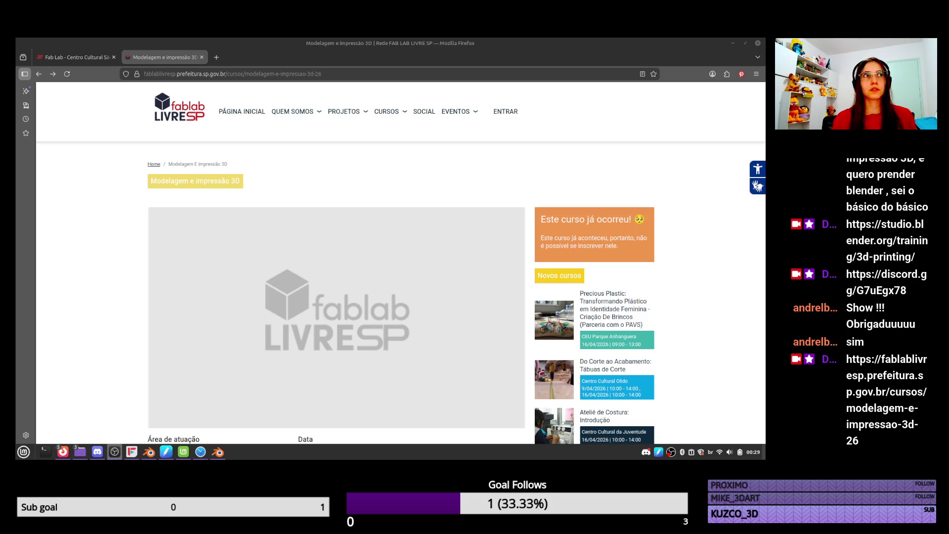
key(alt+Tab)
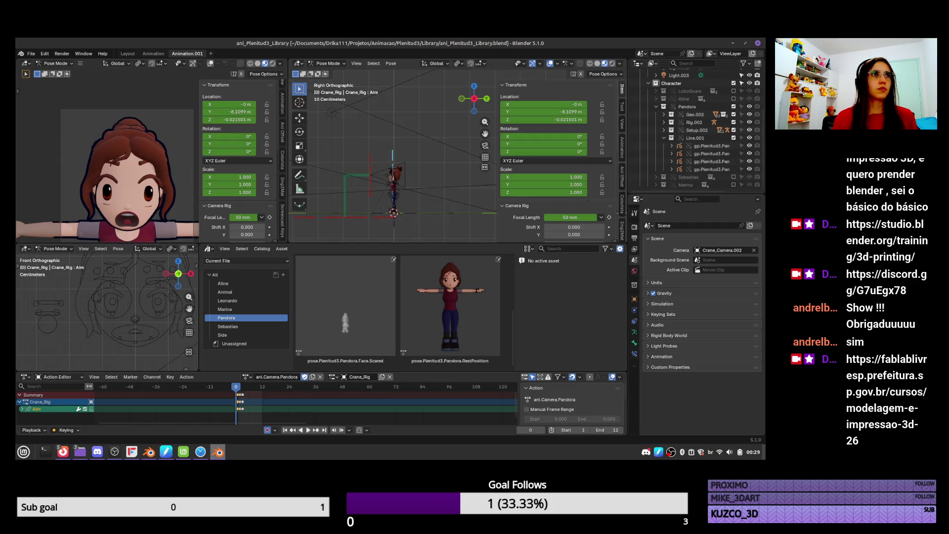
Select Pandora's rig, switch to Object Mode, and step to frame 1
key(alt+Tab)
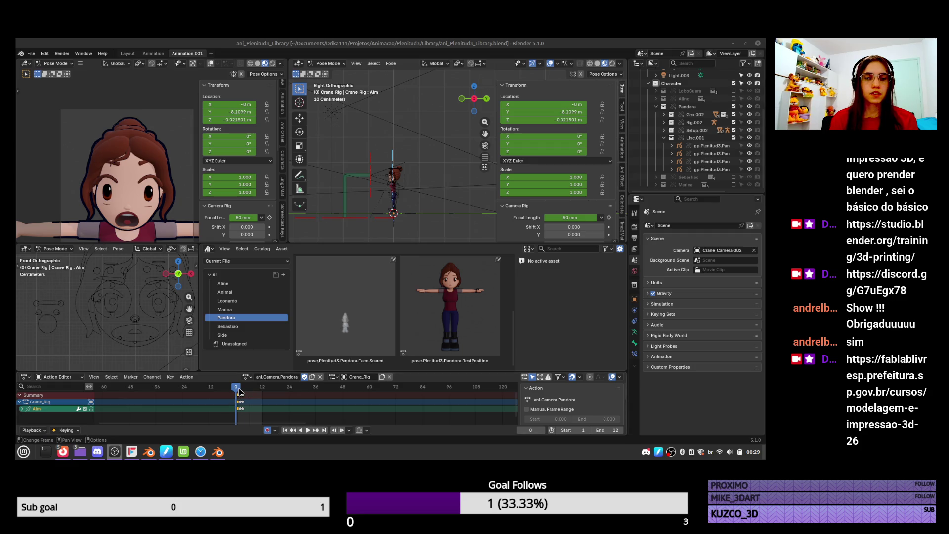
click(401, 194)
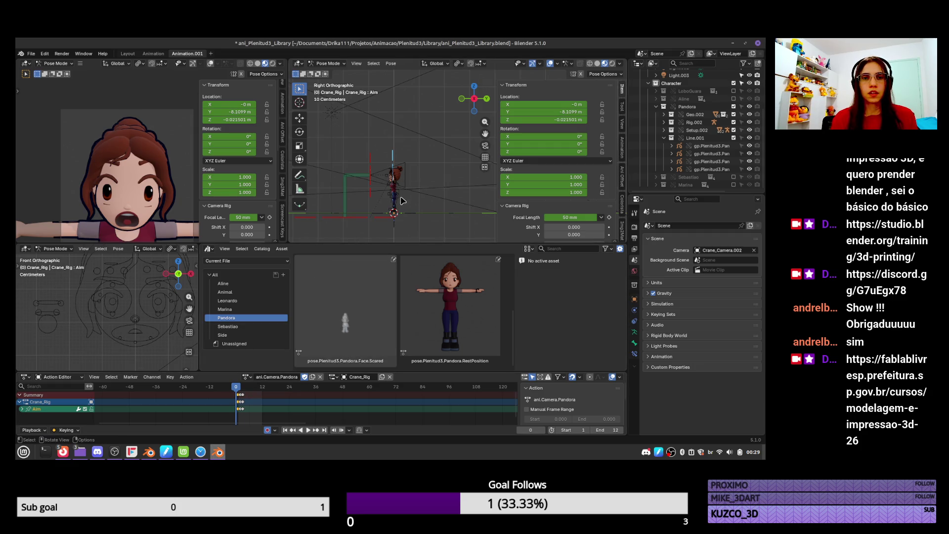
key(ctrl+Tab)
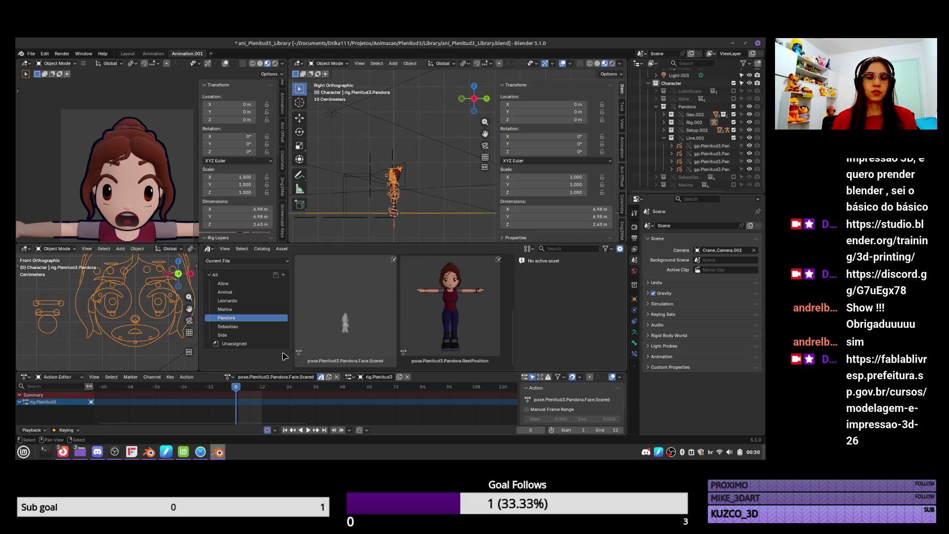
key(Right)
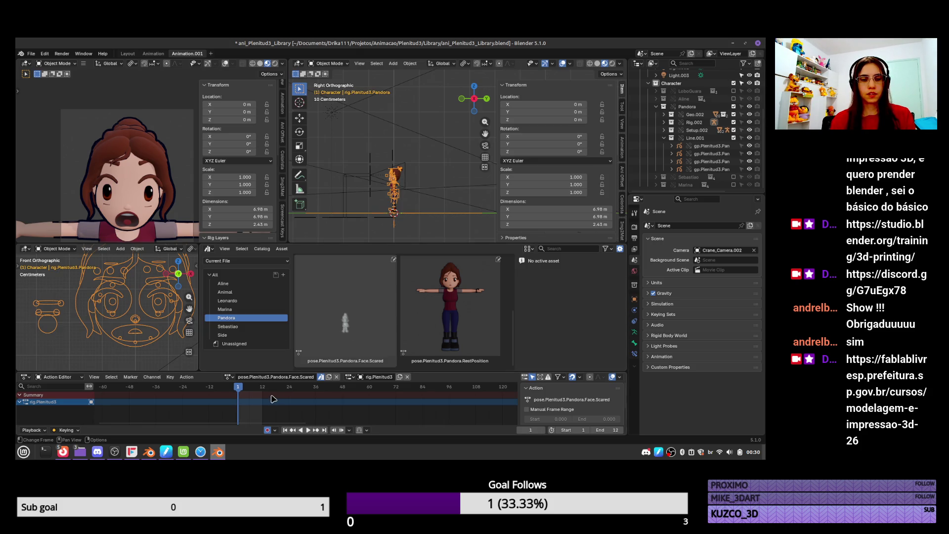
Widen the outliner and properties area and orbit the view around Pandora
scroll(154, 222, down, 3)
scroll(154, 221, down, 2)
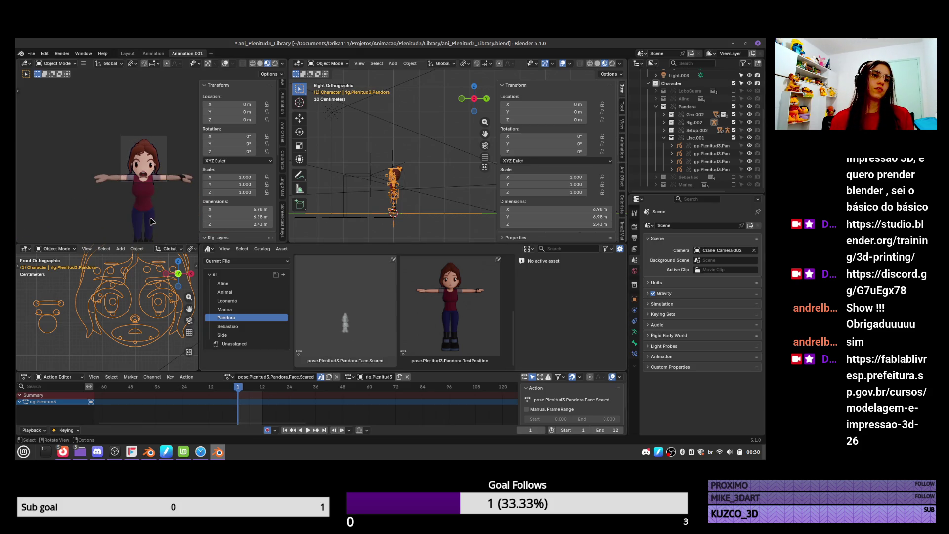
scroll(151, 221, up, 5)
scroll(143, 219, down, 5)
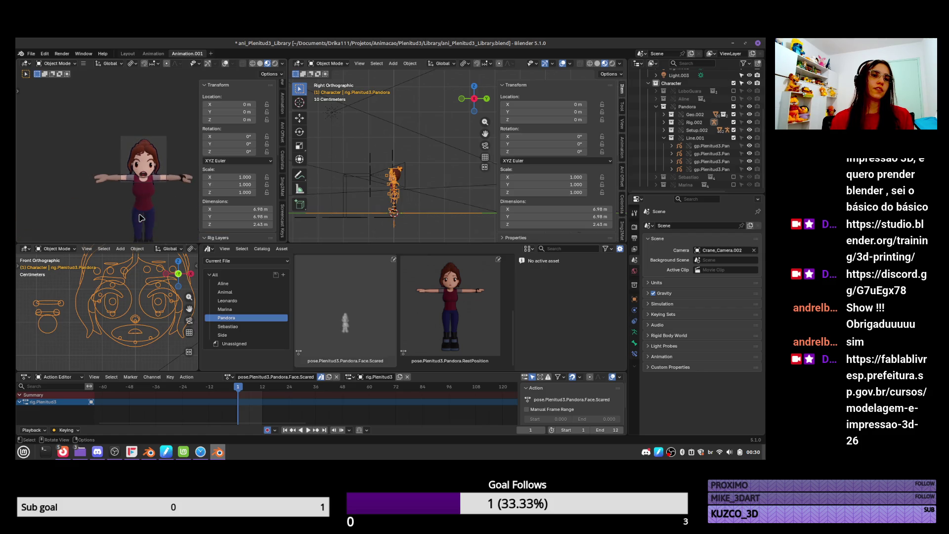
scroll(141, 218, up, 5)
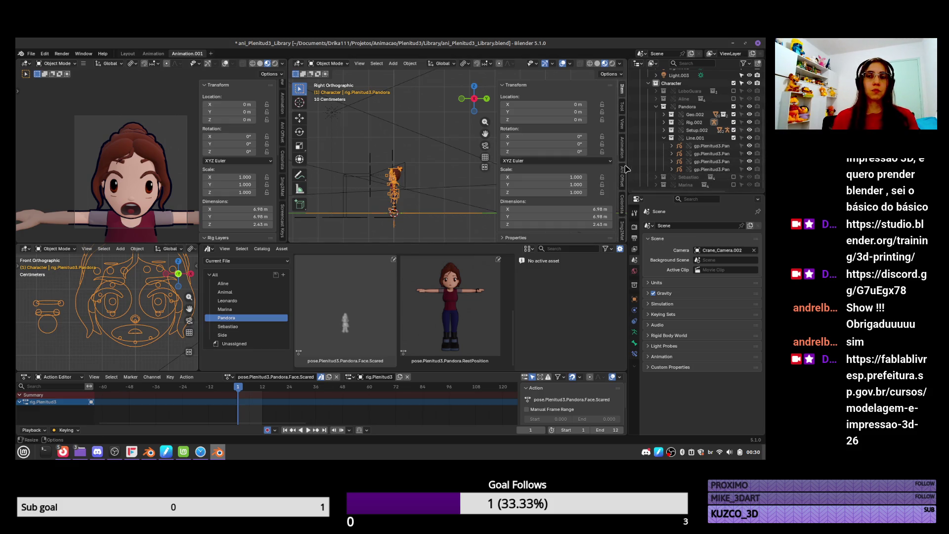
drag(628, 166, 616, 165)
mouse_move(396, 163)
middle_down()
mouse_move(380, 153)
mouse_move(411, 191)
mouse_move(405, 177)
middle_up()
scroll(403, 163, down, 6)
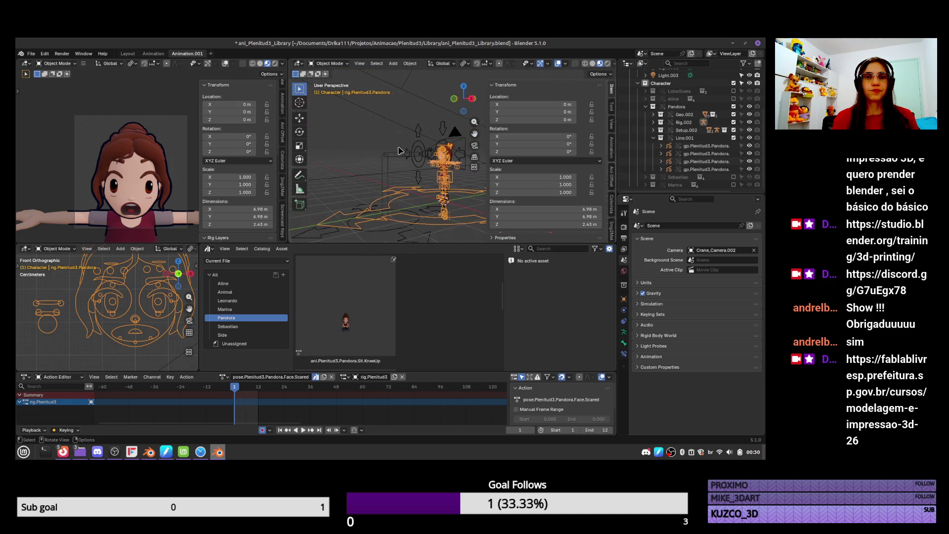
Put Crane_Rig in Pose Mode and, in top view, try scaling Crane_Height, then cancel
click(417, 137)
click(419, 140)
key(ctrl+Tab)
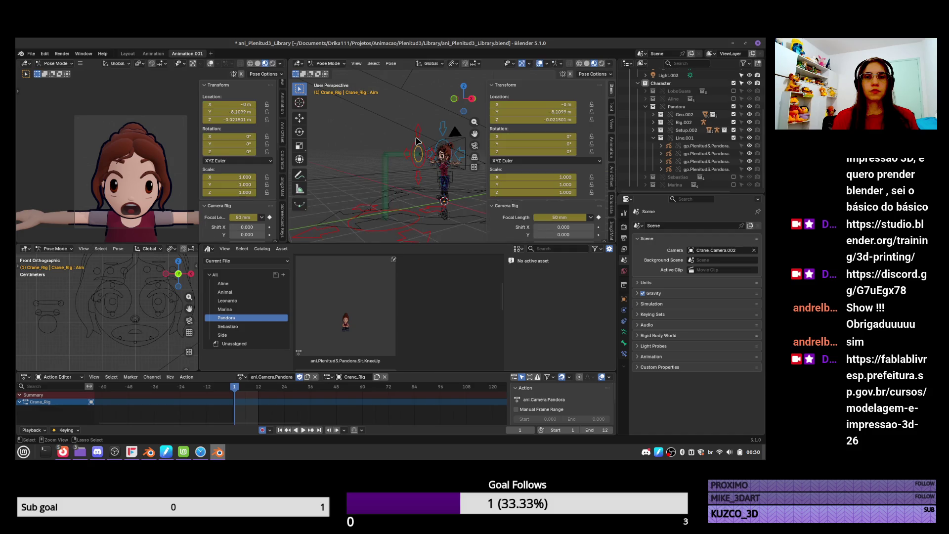
click(387, 168)
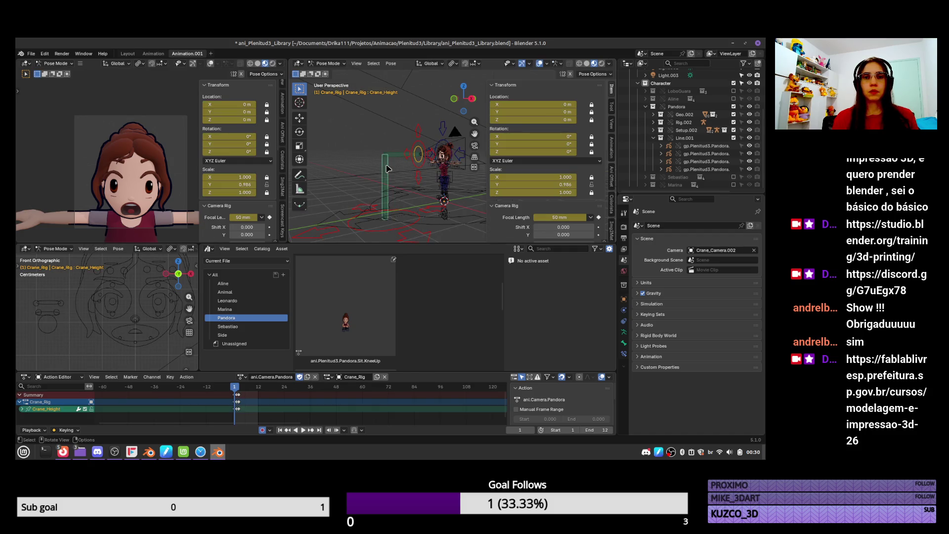
key(KP_7)
shift+middle_drag(443, 236, 396, 229)
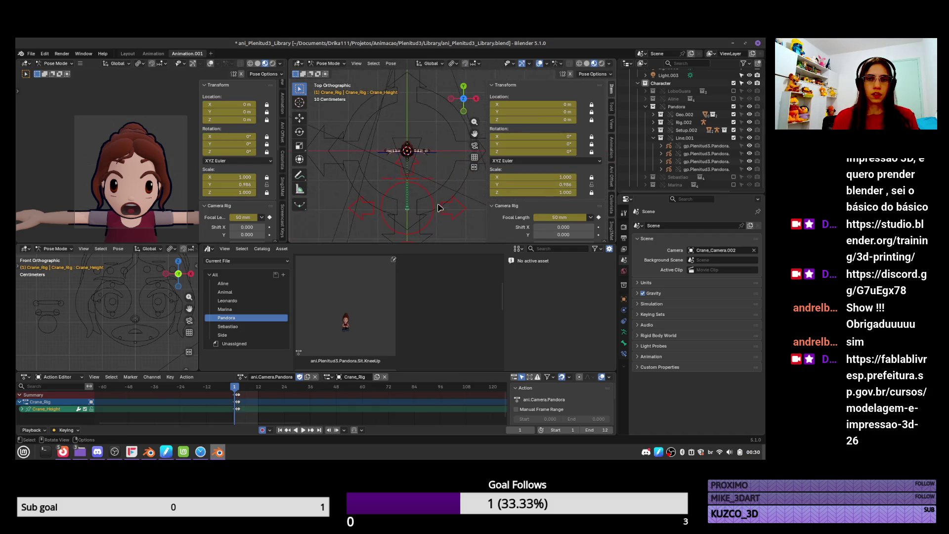
key(s)
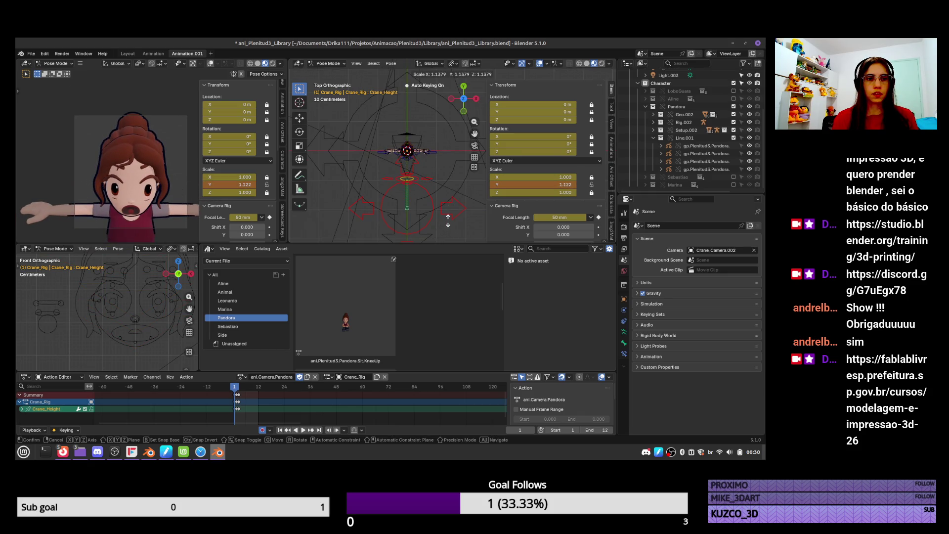
key(Escape)
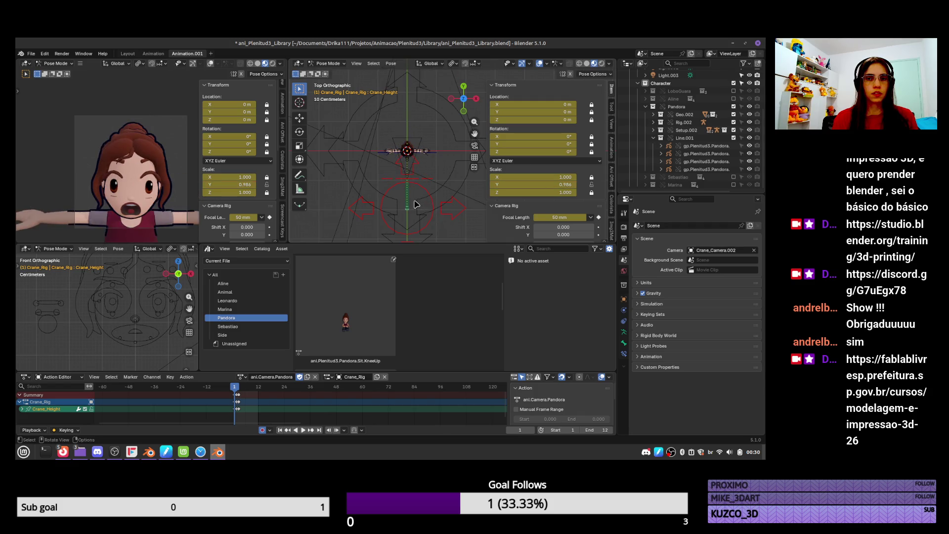
Try moving Crane_Arm, cancel, orbit back to perspective, and show the action's animation curves
click(407, 203)
key(g)
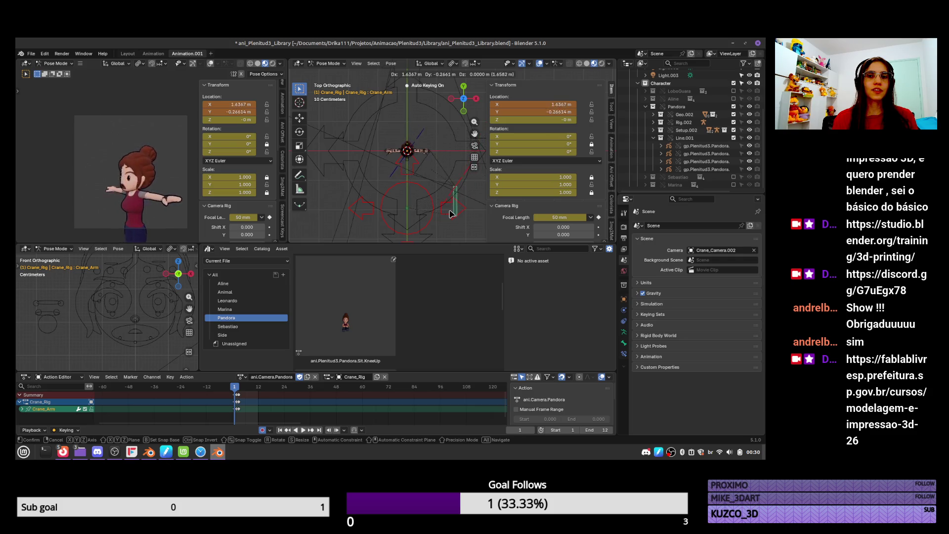
key(Escape)
mouse_move(437, 194)
middle_down()
mouse_move(450, 151)
mouse_move(388, 187)
middle_up()
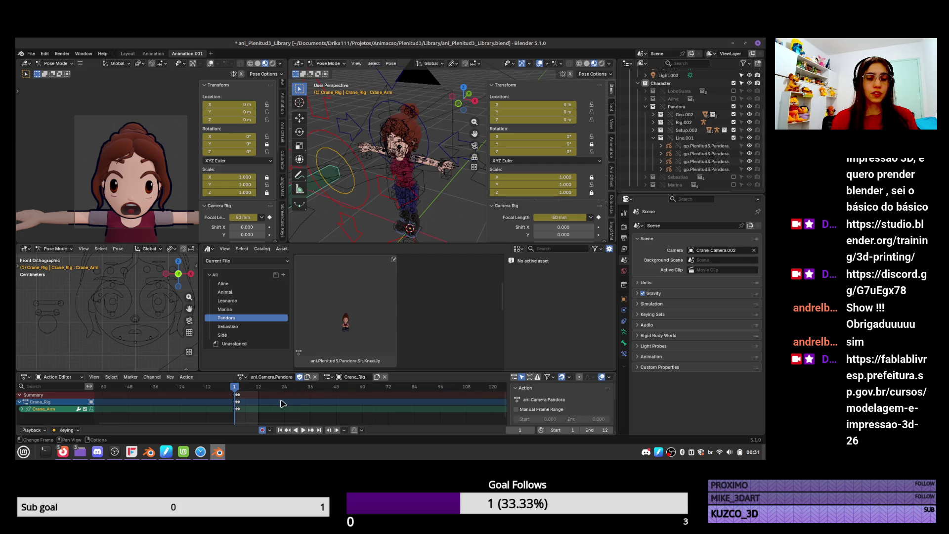
key(ctrl+Tab)
key(ctrl+Tab)
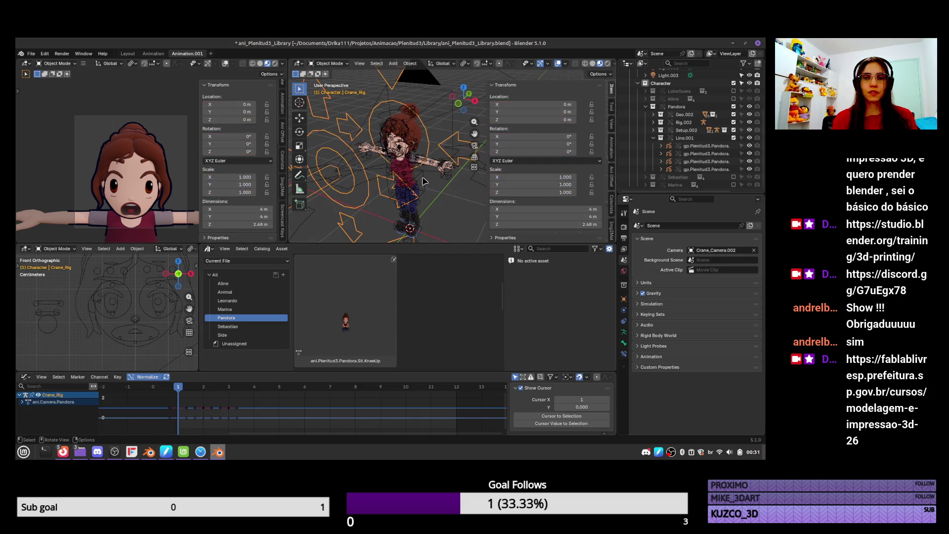
key(ctrl+Tab)
key(a)
scroll(429, 322, down, 2)
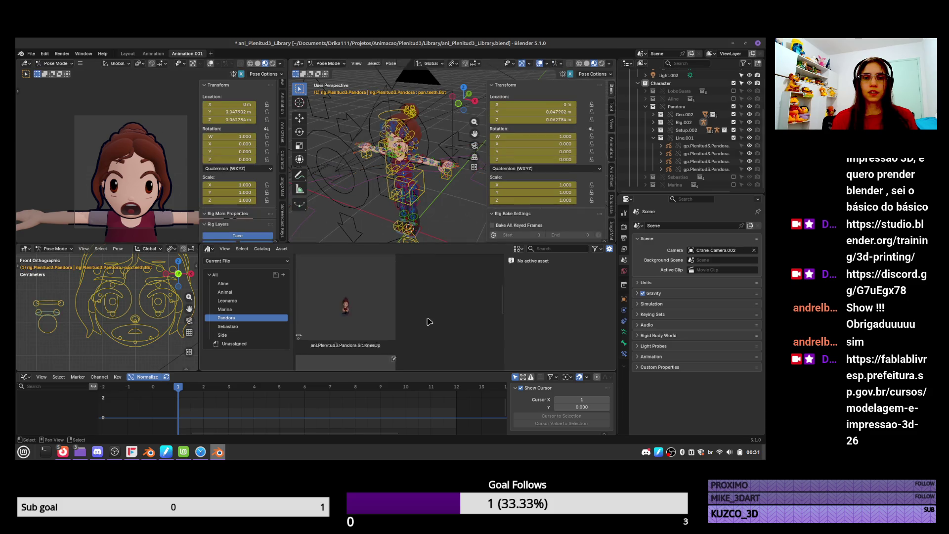
scroll(430, 322, down, 4)
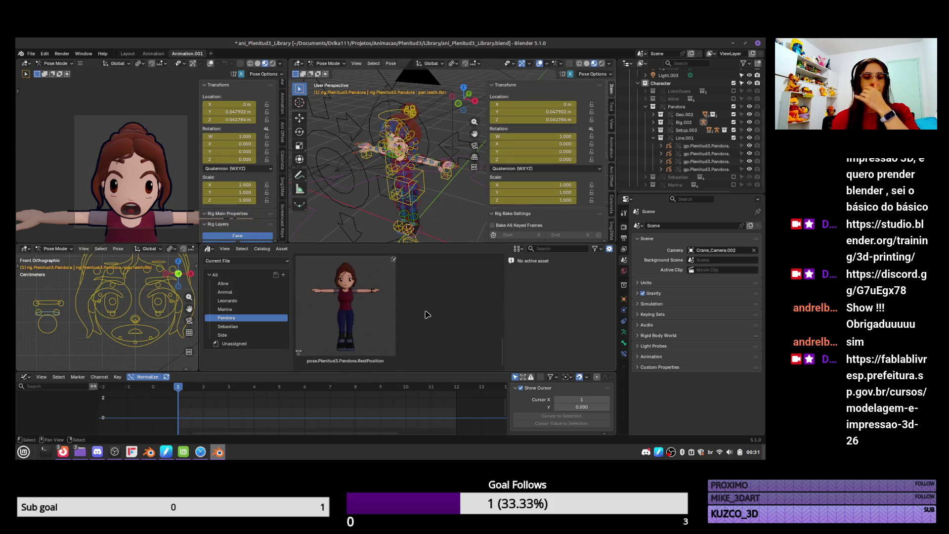
scroll(426, 317, down, 2)
click(362, 331)
scroll(362, 331, down, 1)
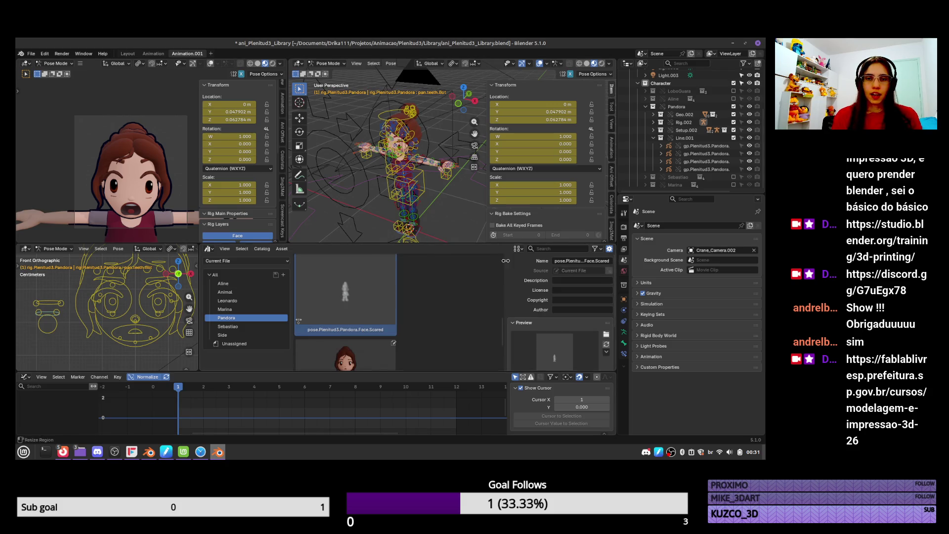
scroll(643, 84, up, 5)
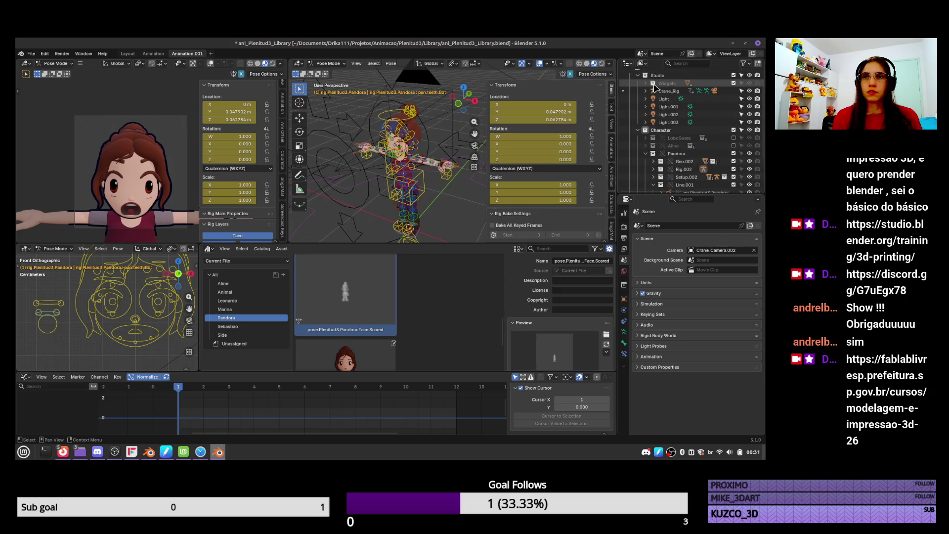
click(642, 63)
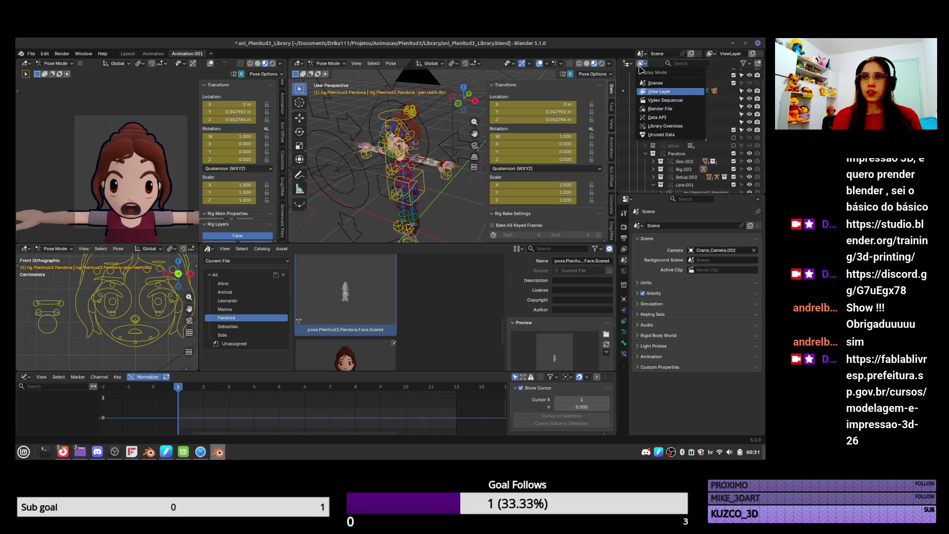
click(659, 109)
scroll(657, 98, up, 4)
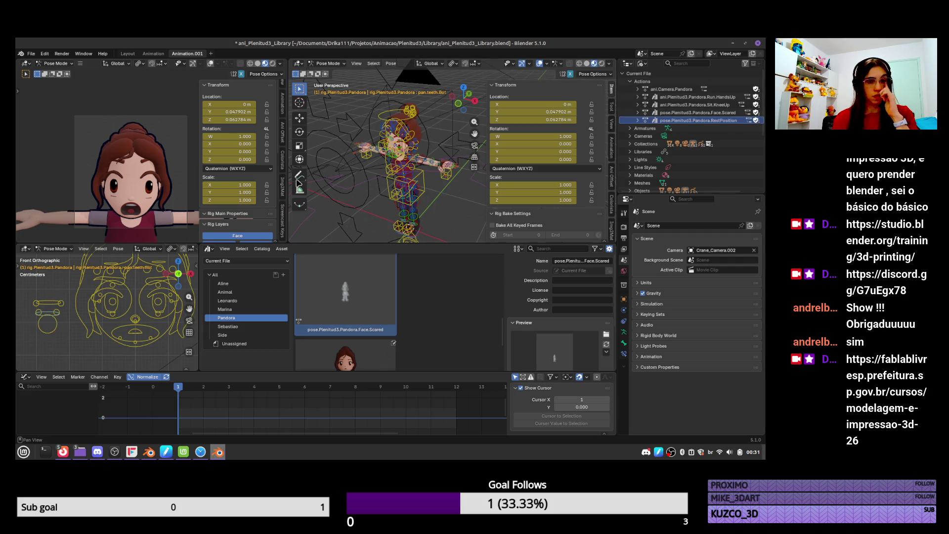
scroll(341, 291, down, 2)
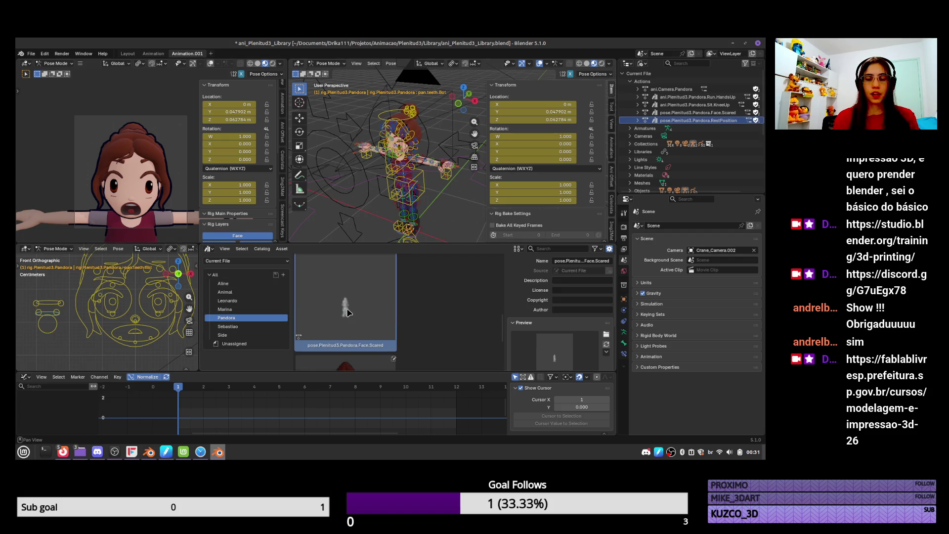
scroll(239, 158, down, 1)
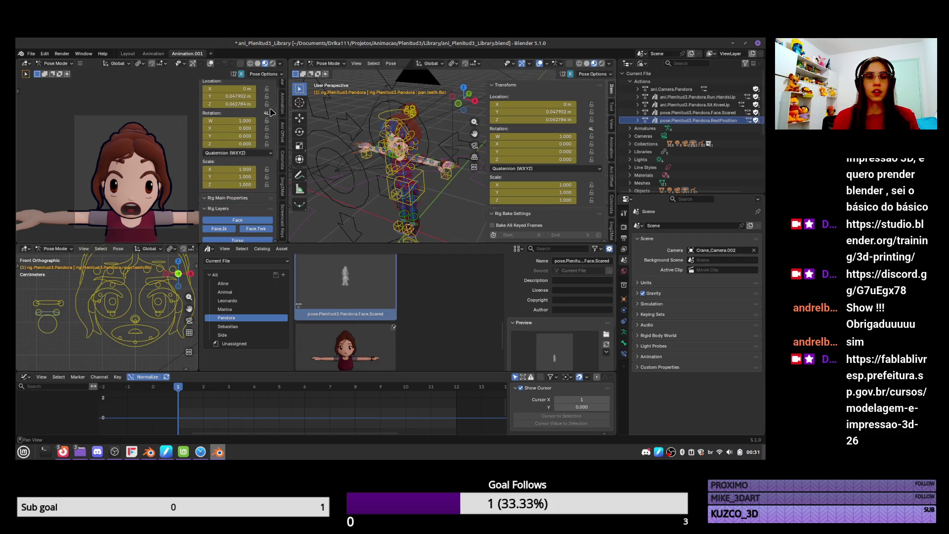
scroll(284, 99, down, 1)
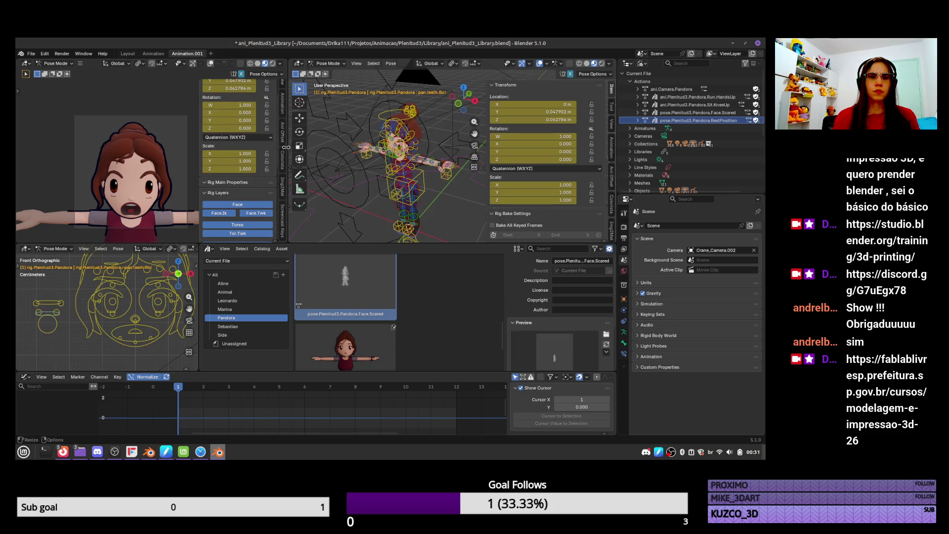
scroll(279, 225, down, 3)
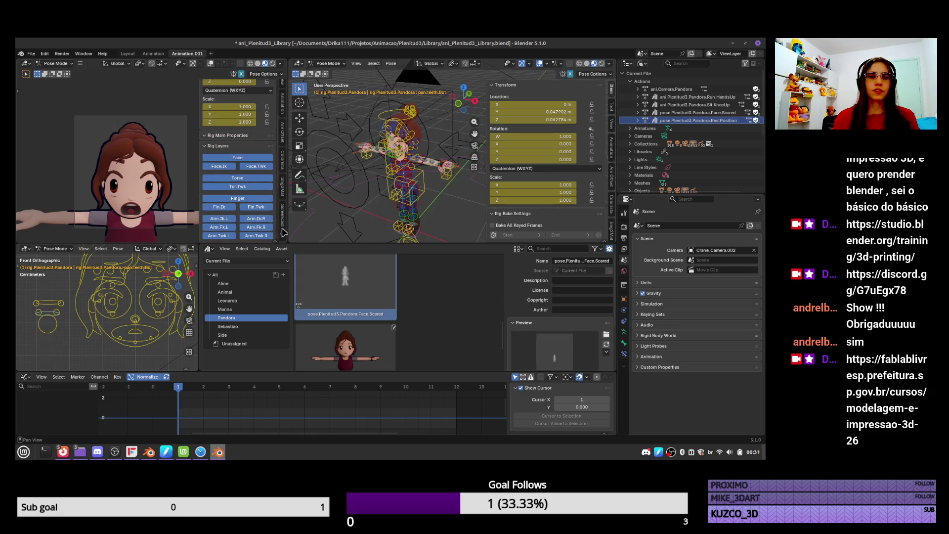
scroll(259, 183, down, 7)
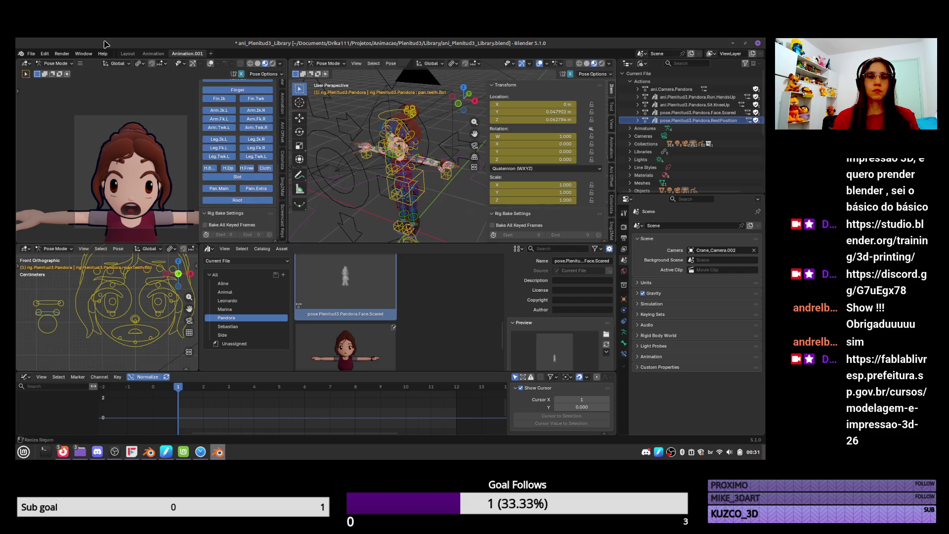
click(128, 53)
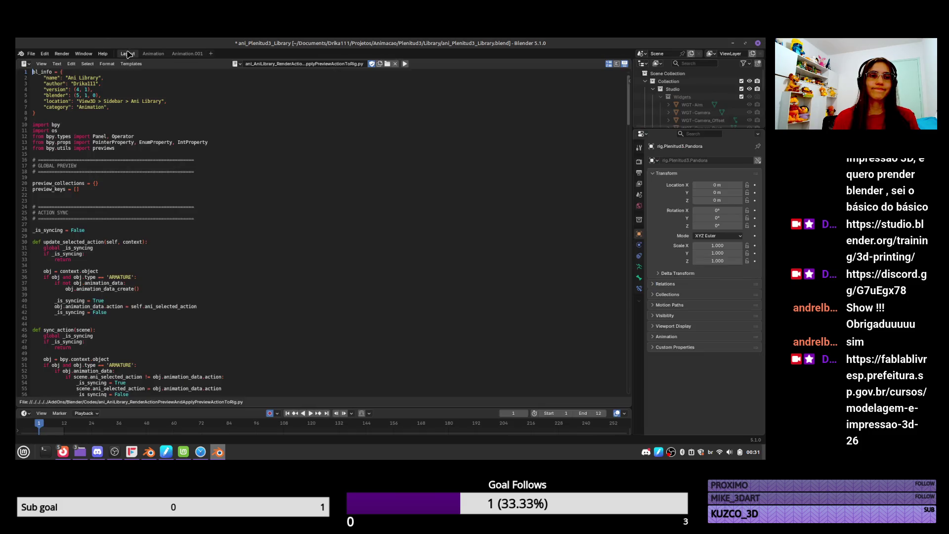
Return to Animation.001 and check the Ani Library's library and action lists without changing them
click(195, 55)
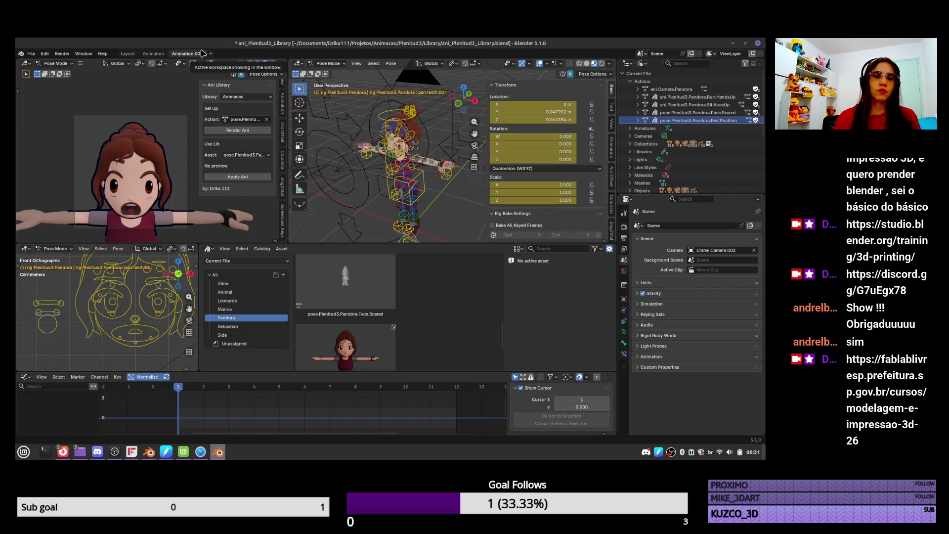
click(261, 97)
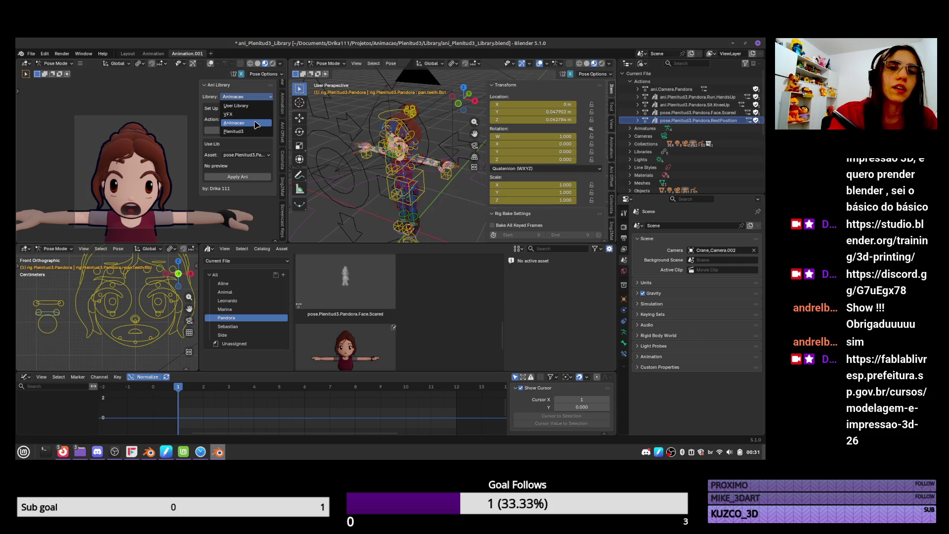
click(254, 121)
click(257, 121)
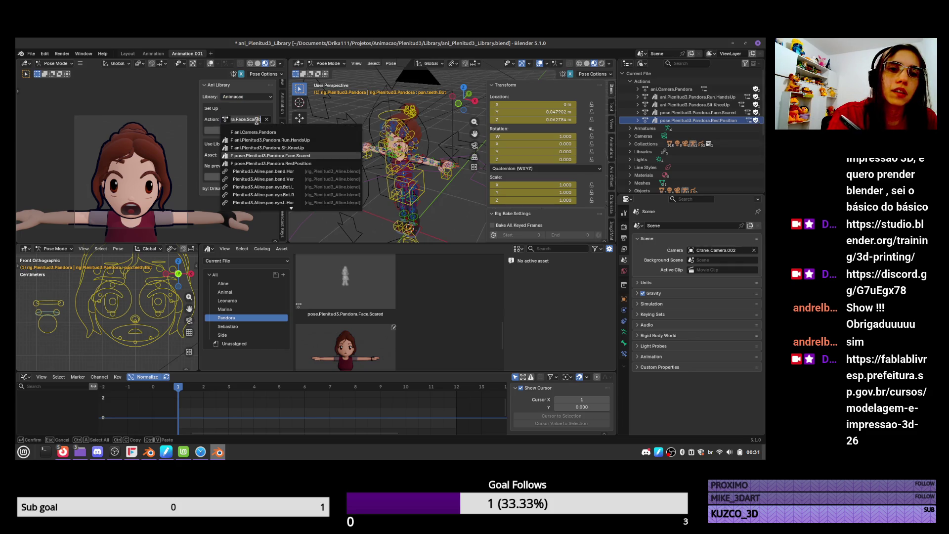
click(429, 190)
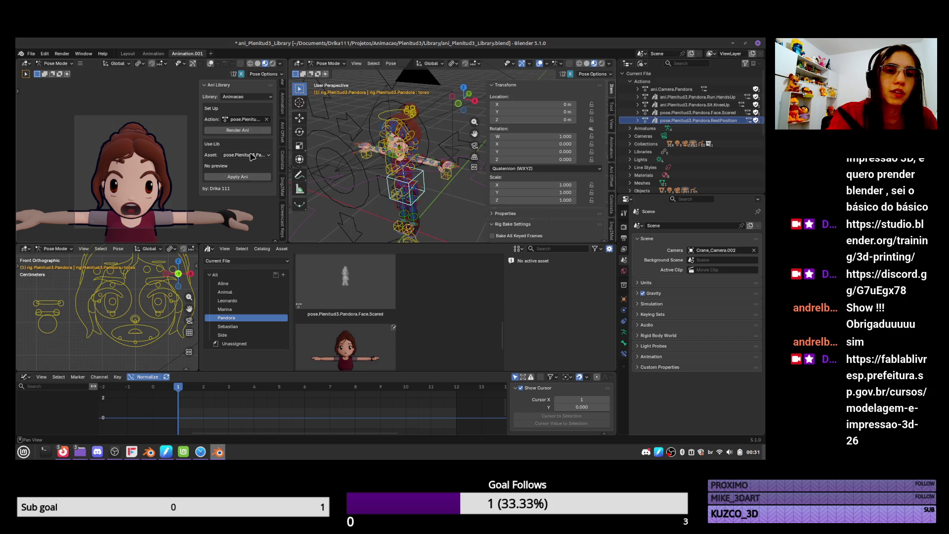
Try Apply Ani, dismiss the ValueError, and select the Face.Scared pose asset
click(257, 179)
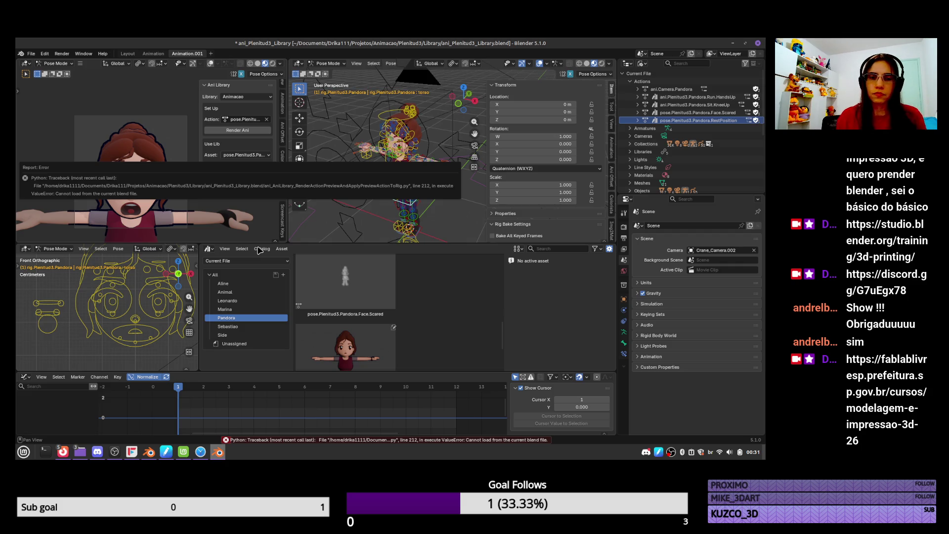
click(247, 131)
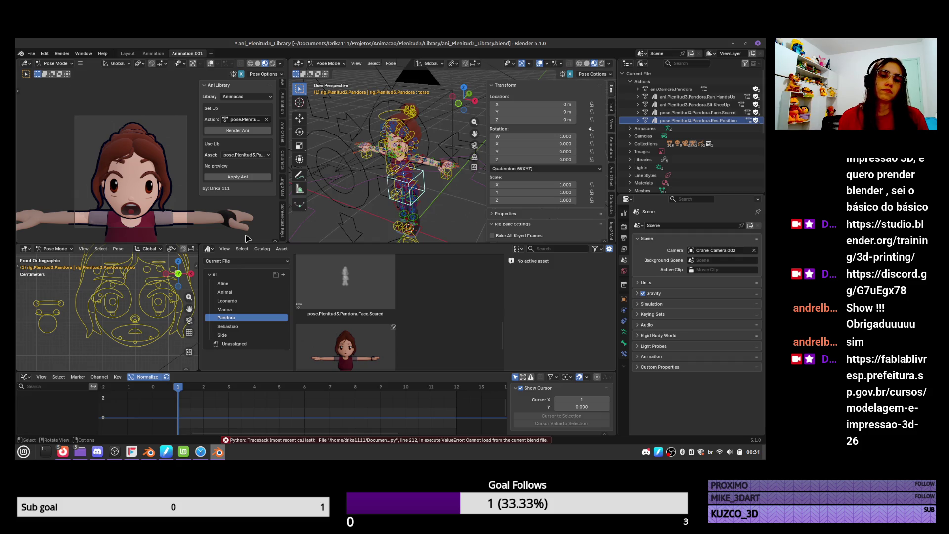
click(375, 289)
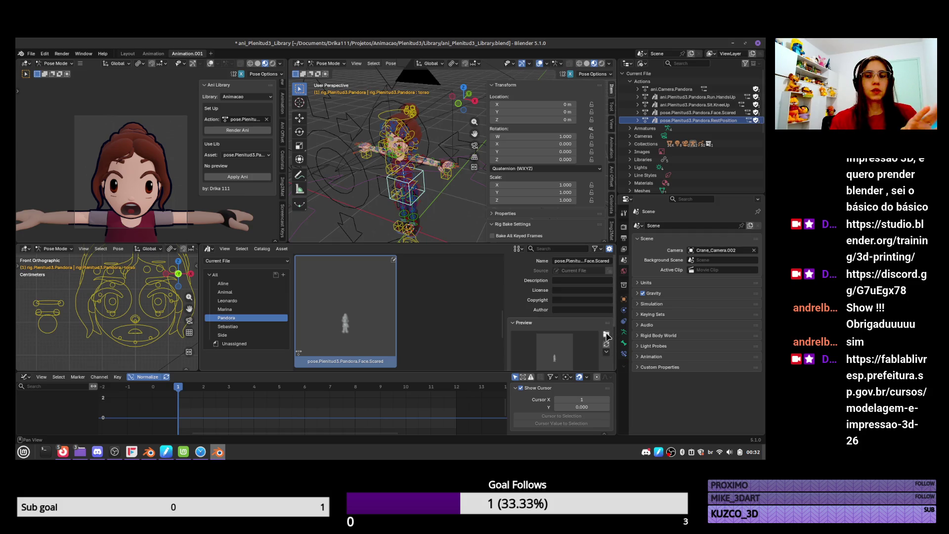
Load 0001.png from the Face.Scared render folder as the asset's custom preview
click(607, 334)
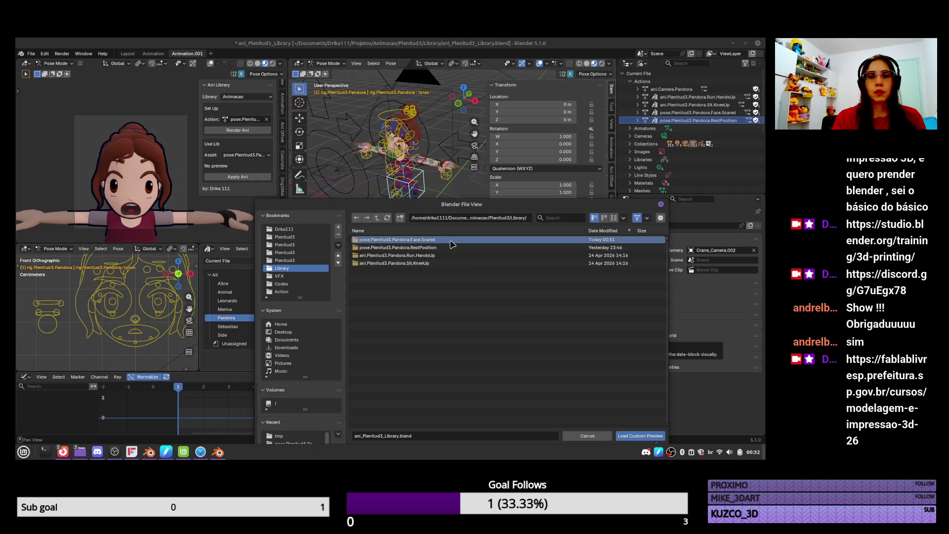
double_click(451, 240)
click(451, 242)
double_click(451, 241)
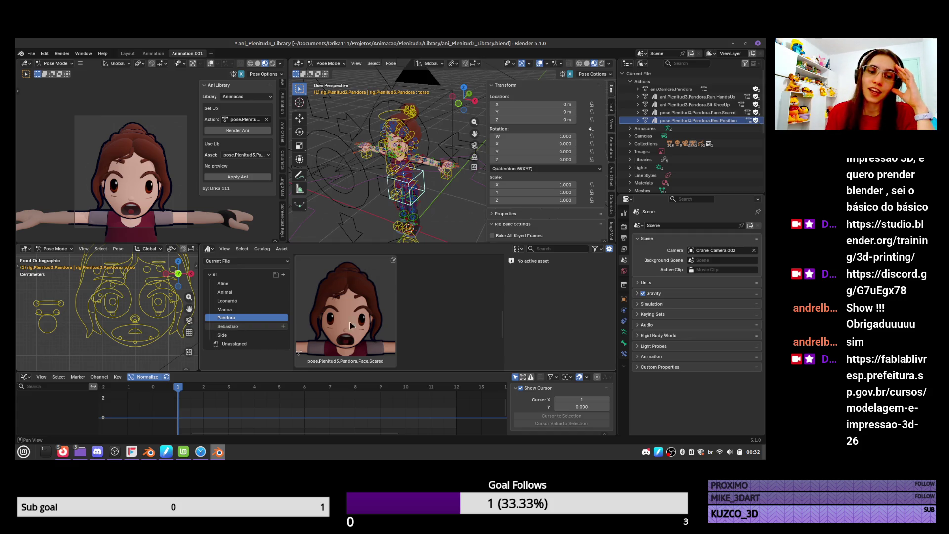
middle_drag(474, 352, 475, 337)
scroll(476, 337, down, 2)
scroll(476, 336, up, 3)
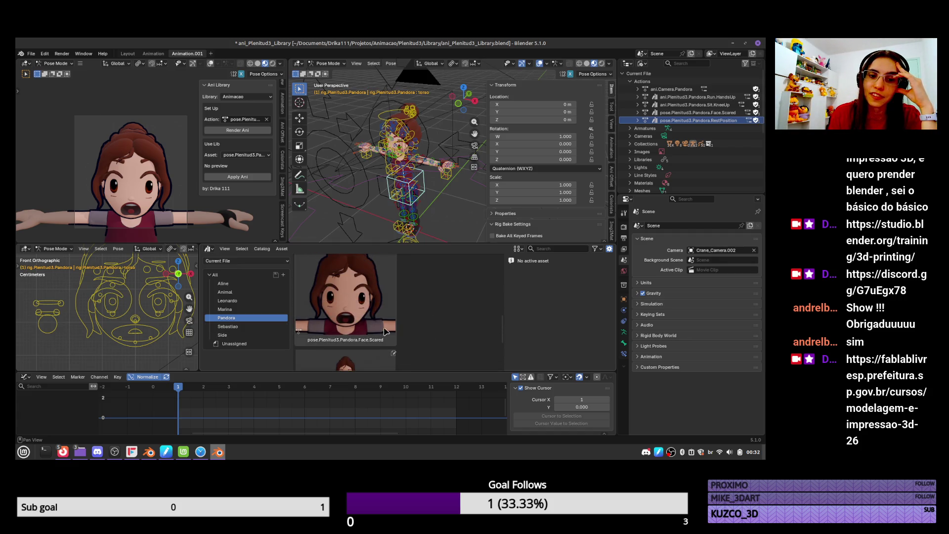
drag(386, 332, 368, 299)
scroll(374, 309, down, 3)
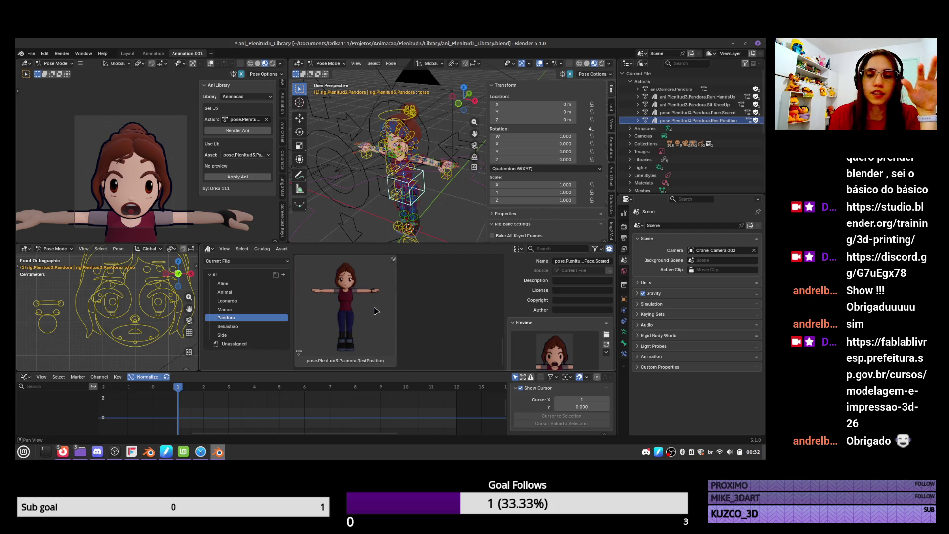
Scroll the asset browser and select the pose.Plenitud3.Pandora.RestPosition asset
scroll(374, 317, up, 2)
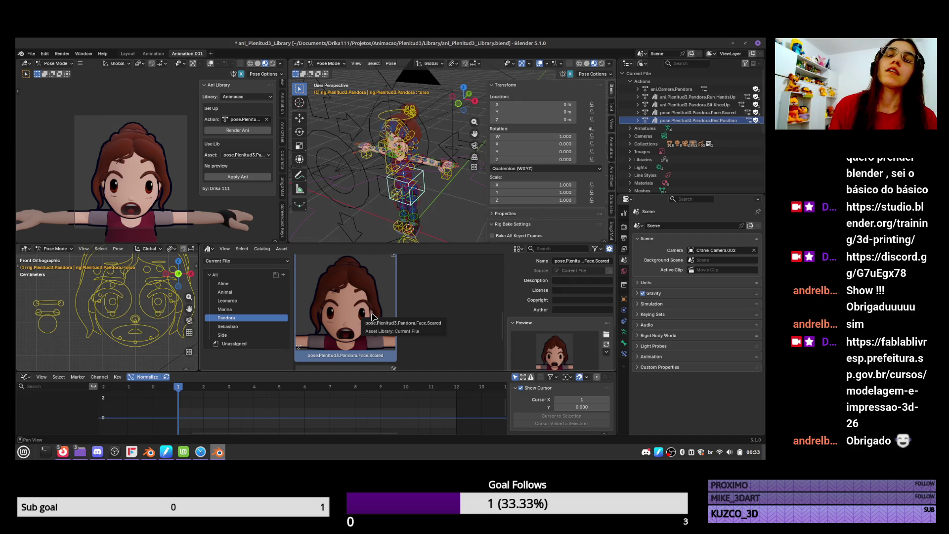
scroll(366, 347, down, 3)
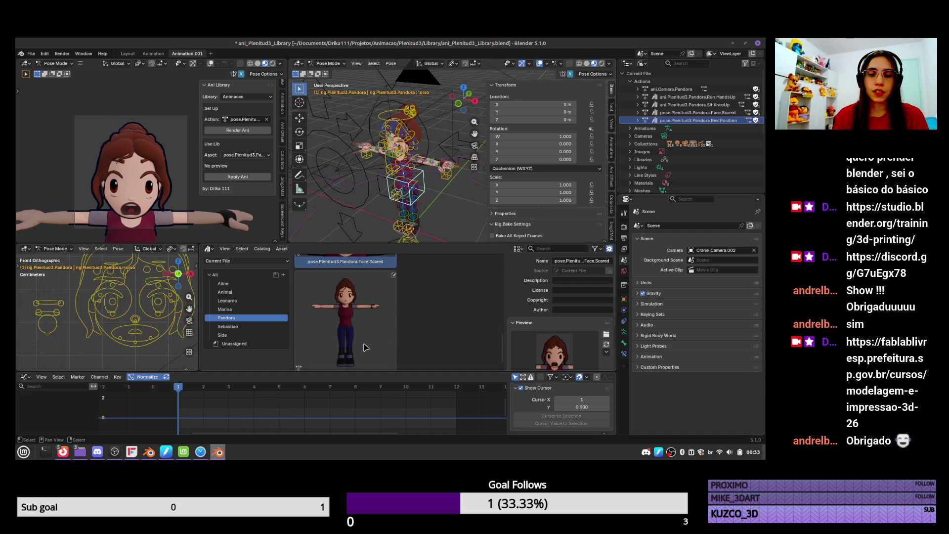
scroll(366, 341, down, 1)
click(375, 316)
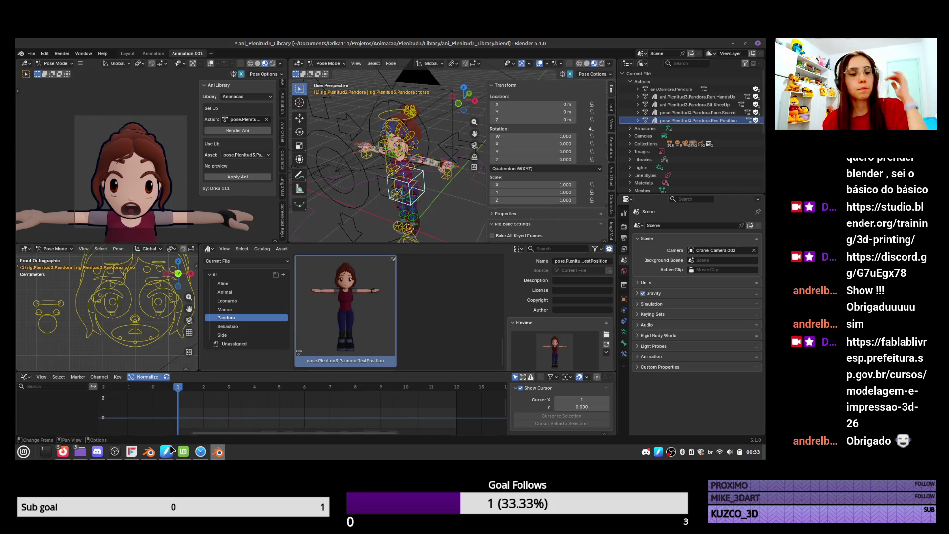
mouse_move(66, 454)
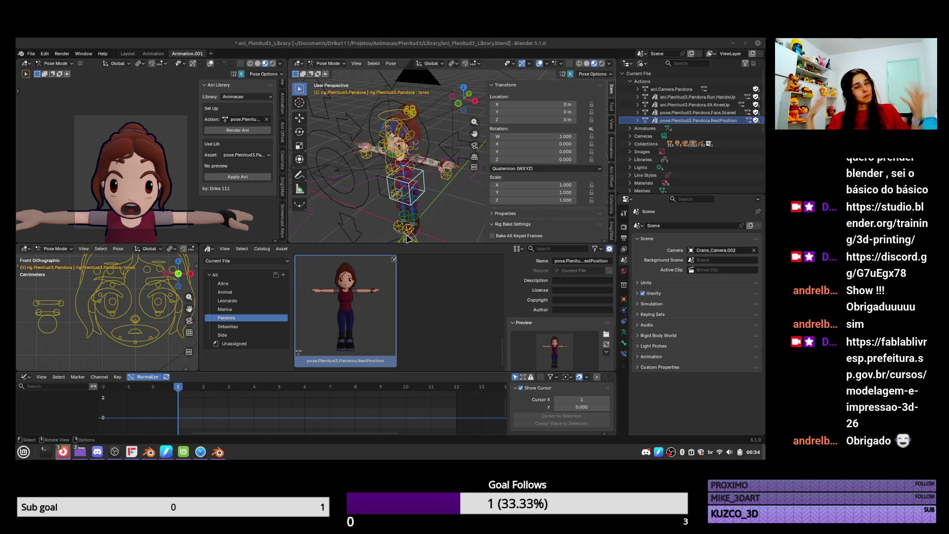
key(alt+Tab)
key(alt+Tab)
key(alt+Tab)
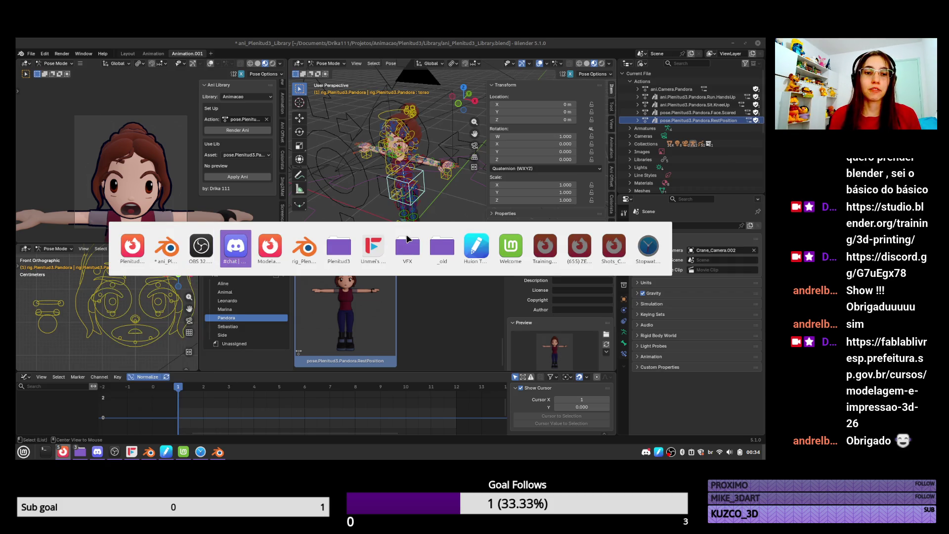
key(alt+shift+Tab)
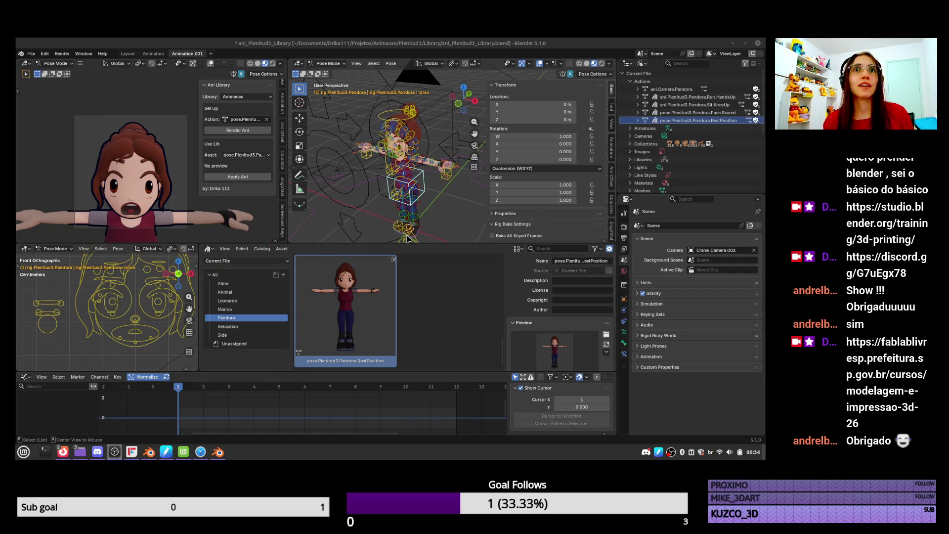